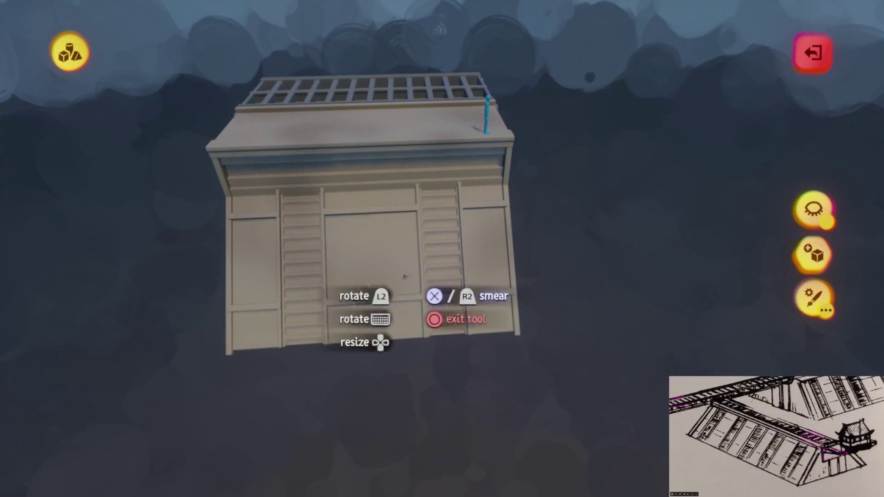
Spray the entire beige ladder-lined hull sculpture a terracotta pink-brown.
{"action": "mouse_move", "coordinate": [354, 243]}
{"action": "left_mouse_down"}
{"action": "mouse_move", "coordinate": [482, 309]}
{"action": "mouse_move", "coordinate": [453, 273]}
{"action": "left_mouse_up"}
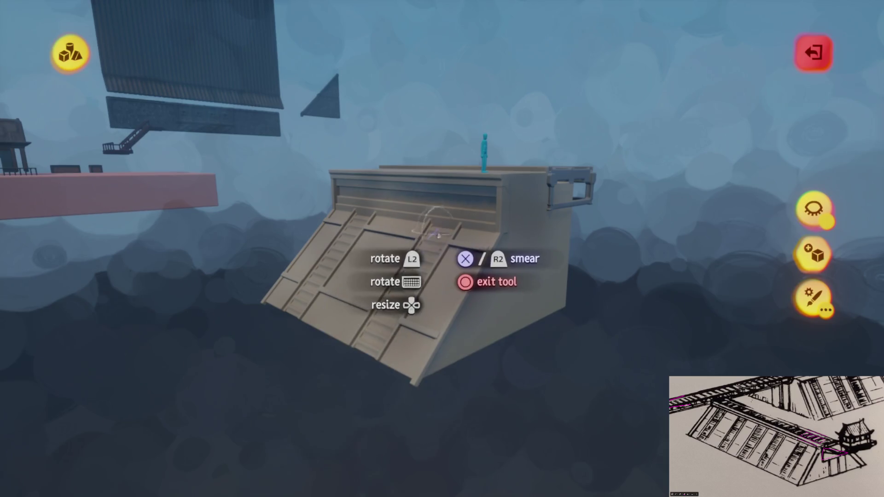
{"action": "left_click_drag", "start_coordinate": [438, 235], "coordinate": [525, 299]}
{"action": "mouse_move", "coordinate": [500, 145]}
{"action": "left_mouse_down"}
{"action": "mouse_move", "coordinate": [464, 277]}
{"action": "mouse_move", "coordinate": [435, 300]}
{"action": "mouse_move", "coordinate": [344, 292]}
{"action": "mouse_move", "coordinate": [453, 358]}
{"action": "mouse_move", "coordinate": [371, 237]}
{"action": "mouse_move", "coordinate": [438, 233]}
{"action": "mouse_move", "coordinate": [454, 316]}
{"action": "mouse_move", "coordinate": [440, 329]}
{"action": "left_mouse_up"}
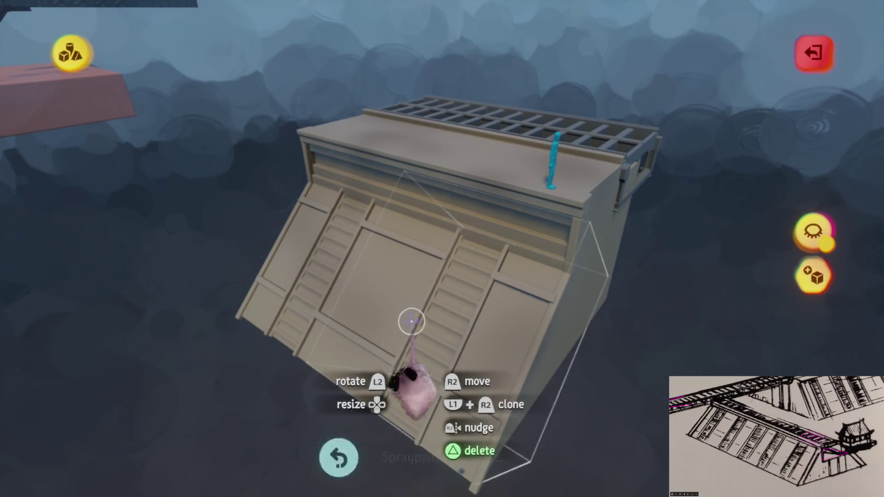
{"action": "left_click", "coordinate": [411, 323]}
{"action": "mouse_move", "coordinate": [411, 321]}
{"action": "left_mouse_down"}
{"action": "mouse_move", "coordinate": [454, 340]}
{"action": "mouse_move", "coordinate": [403, 173]}
{"action": "mouse_move", "coordinate": [443, 249]}
{"action": "mouse_move", "coordinate": [462, 321]}
{"action": "mouse_move", "coordinate": [454, 326]}
{"action": "mouse_move", "coordinate": [442, 262]}
{"action": "mouse_move", "coordinate": [465, 209]}
{"action": "left_mouse_up"}
{"action": "key", "text": "s"}
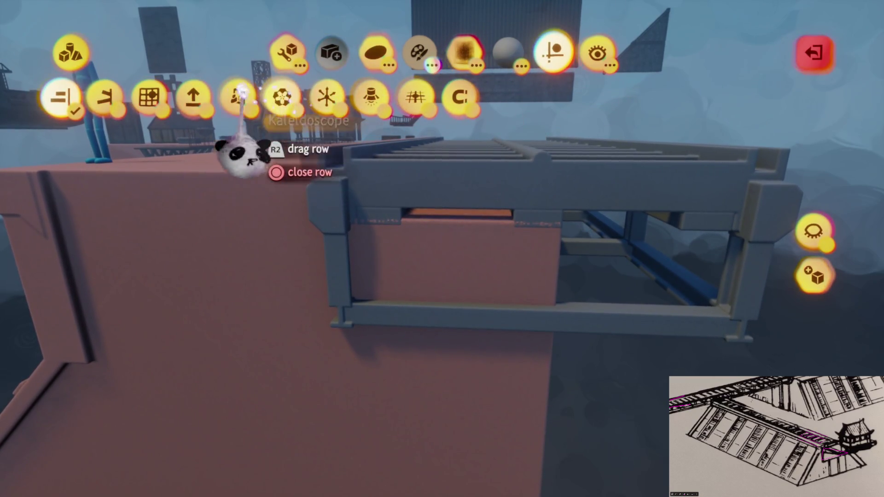
Stretch the pink wall block downward beneath the grey walkway frame with the Stretch tool.
{"action": "left_click", "coordinate": [285, 51]}
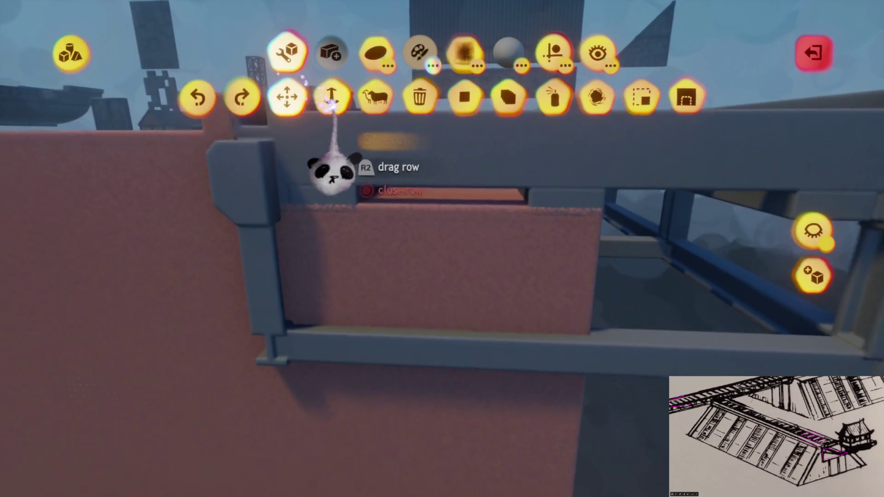
{"action": "left_click", "coordinate": [331, 98]}
{"action": "mouse_move", "coordinate": [432, 255]}
{"action": "left_mouse_down"}
{"action": "mouse_move", "coordinate": [450, 336]}
{"action": "mouse_move", "coordinate": [450, 412]}
{"action": "left_mouse_up"}
{"action": "key", "text": "Escape"}
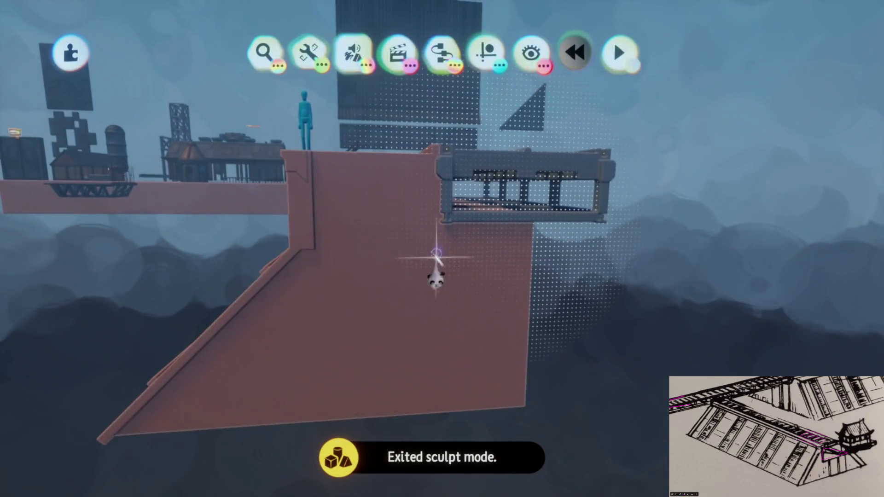
{"action": "left_click", "coordinate": [430, 263]}
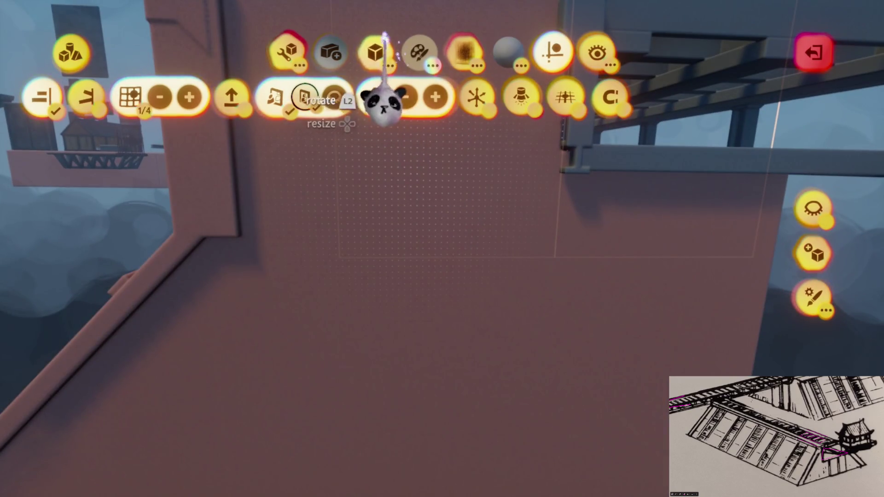
Stamp a cube, stretch it into a tall vertical beam and slide it along the pink wall.
{"action": "left_click", "coordinate": [221, 97]}
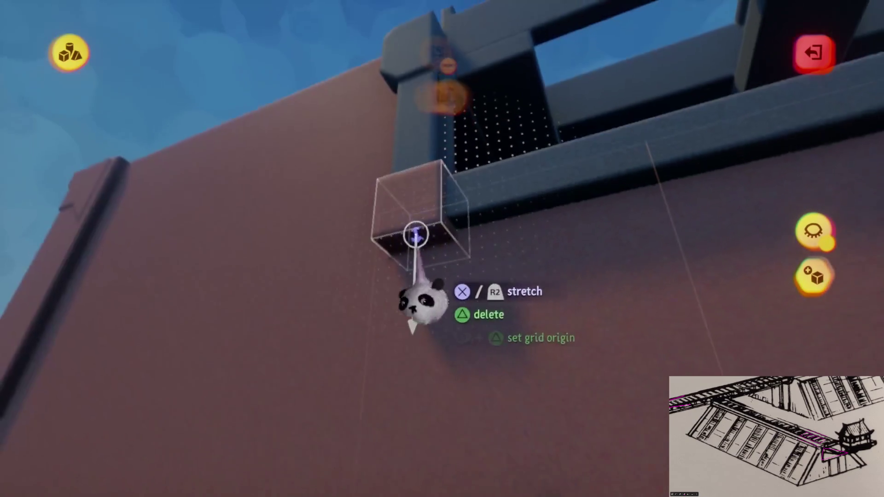
{"action": "mouse_move", "coordinate": [411, 309]}
{"action": "left_mouse_down"}
{"action": "mouse_move", "coordinate": [434, 371]}
{"action": "mouse_move", "coordinate": [438, 316]}
{"action": "mouse_move", "coordinate": [414, 297]}
{"action": "left_mouse_up"}
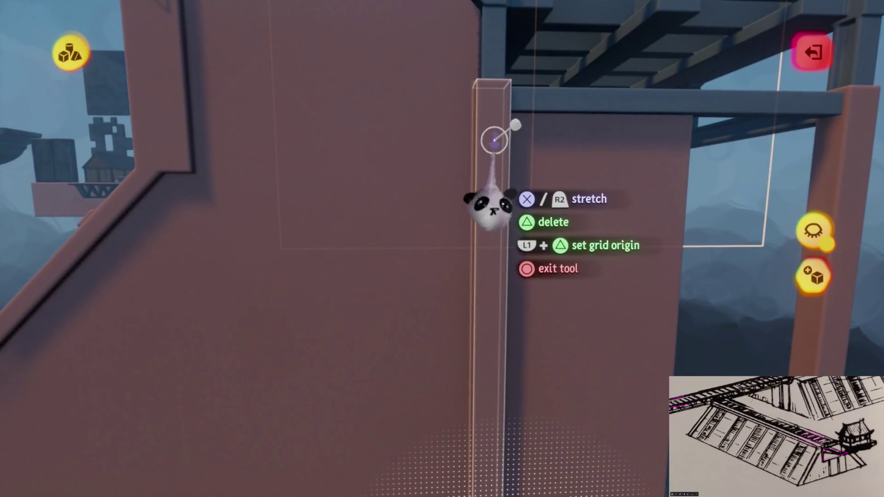
{"action": "key", "text": "Escape"}
{"action": "mouse_move", "coordinate": [480, 179]}
{"action": "left_mouse_down"}
{"action": "mouse_move", "coordinate": [407, 248]}
{"action": "mouse_move", "coordinate": [430, 251]}
{"action": "mouse_move", "coordinate": [421, 253]}
{"action": "left_mouse_up"}
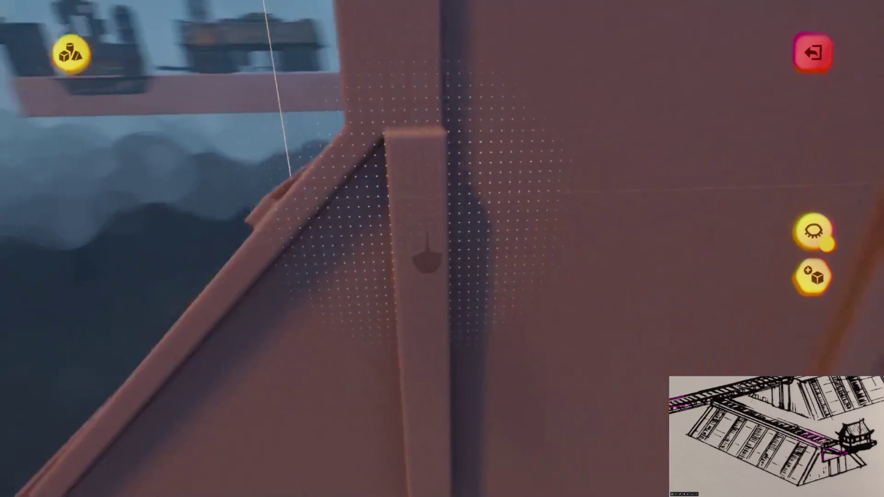
{"action": "scroll", "coordinate": [428, 226], "scroll_direction": "down", "scroll_amount": 5}
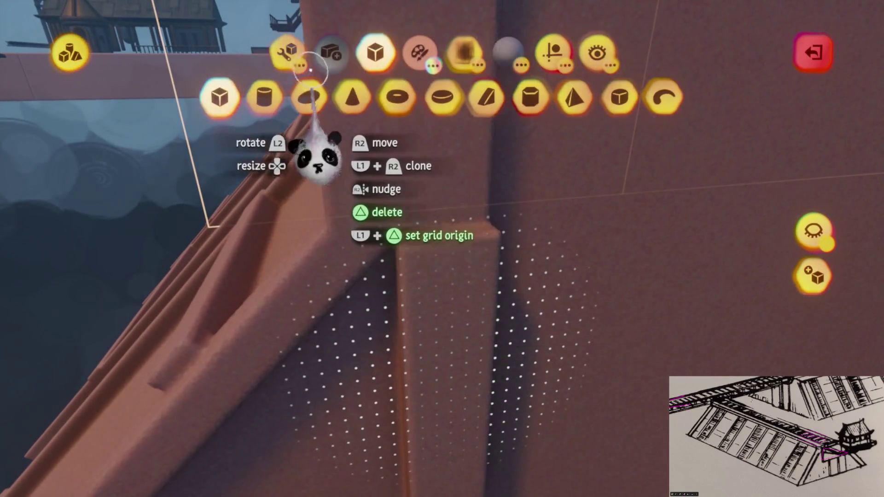
Reposition the vertical beam on the wall and stretch it down the wall's full height.
{"action": "left_click", "coordinate": [290, 55]}
{"action": "mouse_move", "coordinate": [435, 304]}
{"action": "left_mouse_down"}
{"action": "mouse_move", "coordinate": [442, 184]}
{"action": "mouse_move", "coordinate": [425, 187]}
{"action": "mouse_move", "coordinate": [420, 227]}
{"action": "left_mouse_up"}
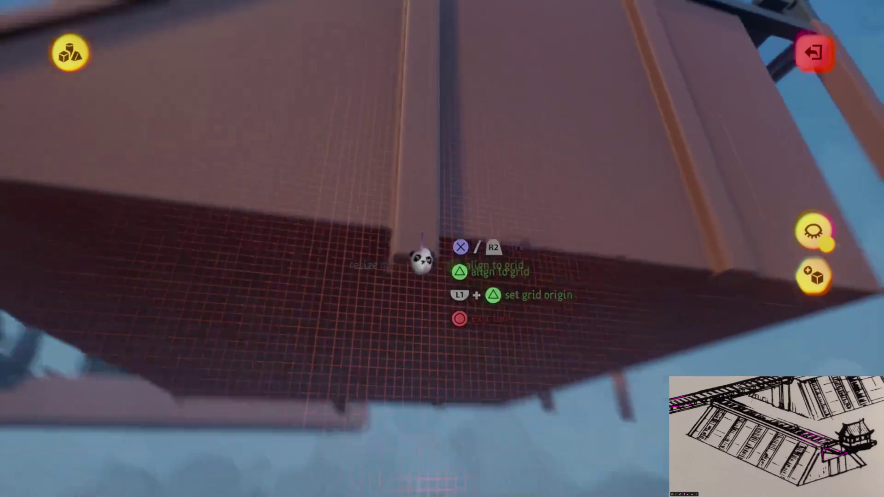
{"action": "mouse_move", "coordinate": [421, 256]}
{"action": "left_mouse_down"}
{"action": "mouse_move", "coordinate": [391, 272]}
{"action": "mouse_move", "coordinate": [395, 208]}
{"action": "left_mouse_up"}
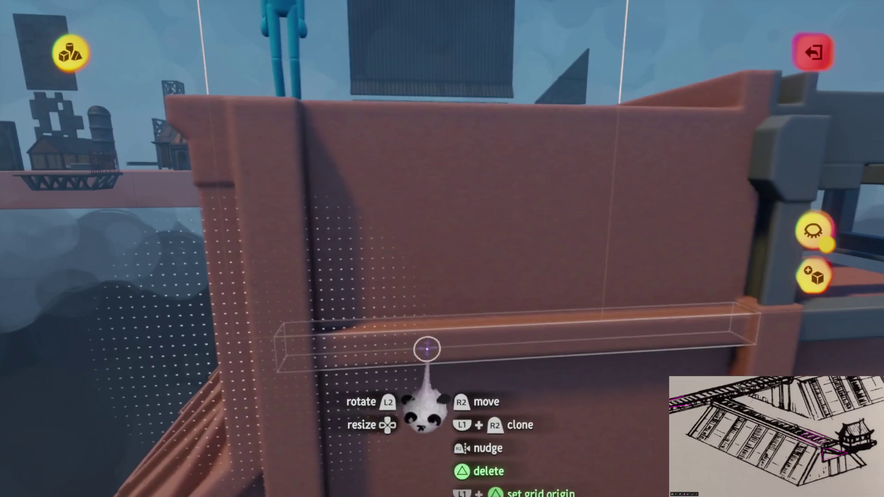
Raise the piece on the wall top vertically into place as a top-edge rail.
{"action": "mouse_move", "coordinate": [427, 349]}
{"action": "left_mouse_down"}
{"action": "mouse_move", "coordinate": [423, 277]}
{"action": "mouse_move", "coordinate": [408, 282]}
{"action": "mouse_move", "coordinate": [421, 294]}
{"action": "left_mouse_up"}
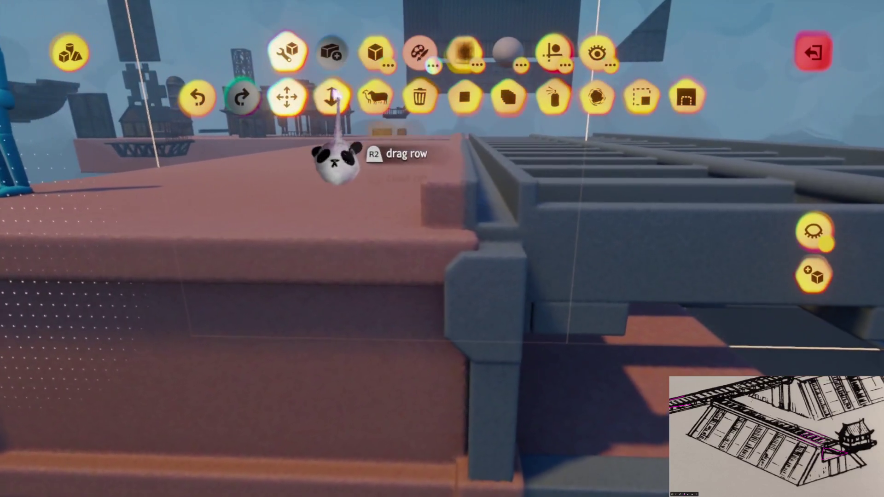
{"action": "left_click", "coordinate": [333, 95]}
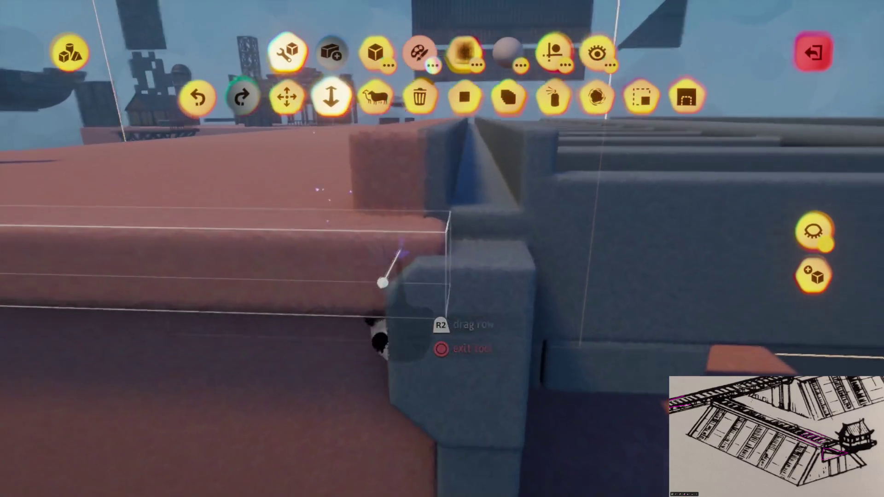
{"action": "mouse_move", "coordinate": [410, 354]}
{"action": "left_mouse_down"}
{"action": "mouse_move", "coordinate": [435, 357]}
{"action": "mouse_move", "coordinate": [444, 329]}
{"action": "mouse_move", "coordinate": [395, 326]}
{"action": "mouse_move", "coordinate": [354, 193]}
{"action": "left_mouse_up"}
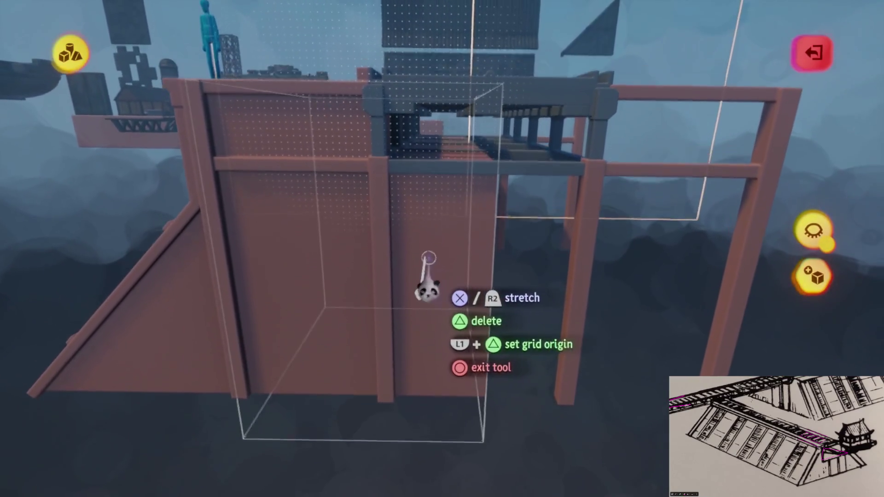
{"action": "key", "text": "Escape"}
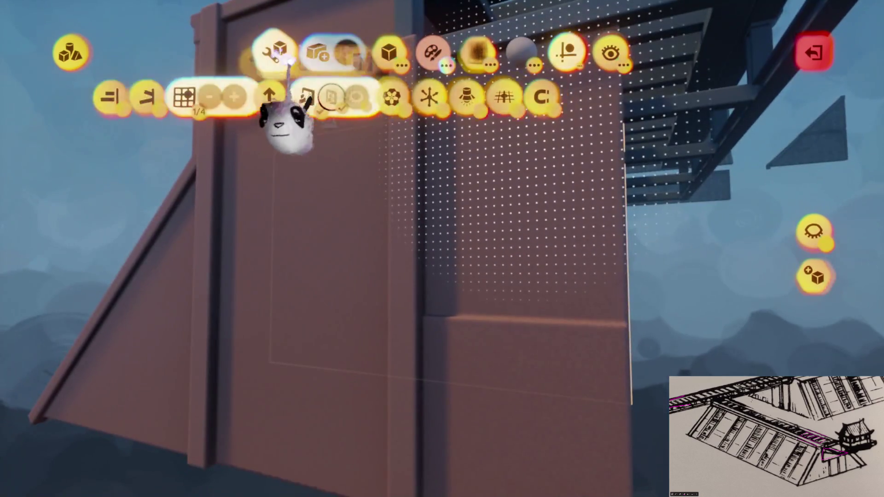
Stretch the block at the wall's base to size, then exit sculpt mode.
{"action": "left_click", "coordinate": [290, 62]}
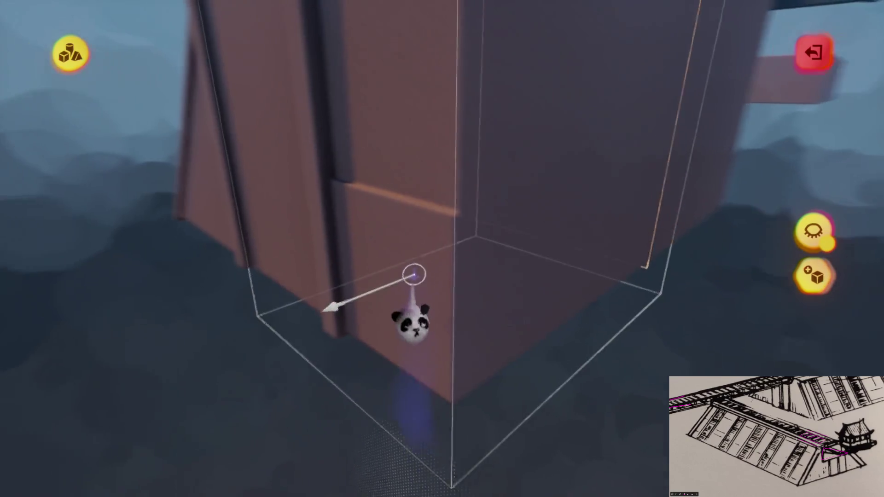
{"action": "left_click_drag", "start_coordinate": [415, 271], "coordinate": [438, 182]}
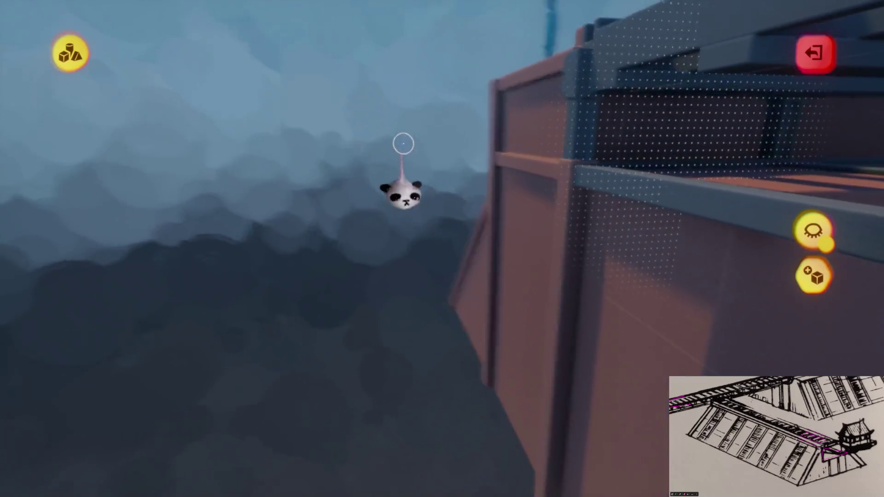
{"action": "key", "text": "Escape"}
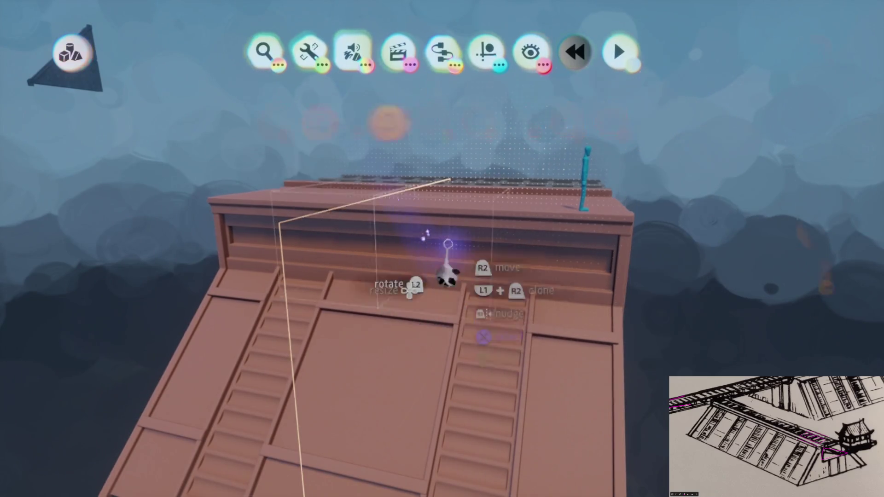
Recolour the pink wall module a muted tan with the colour picker and spraypaint.
{"action": "left_click", "coordinate": [454, 247]}
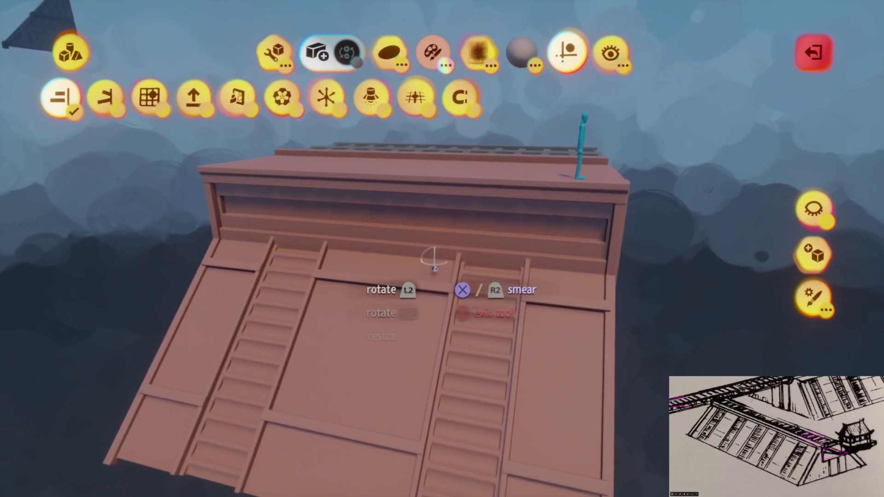
{"action": "key", "text": "c"}
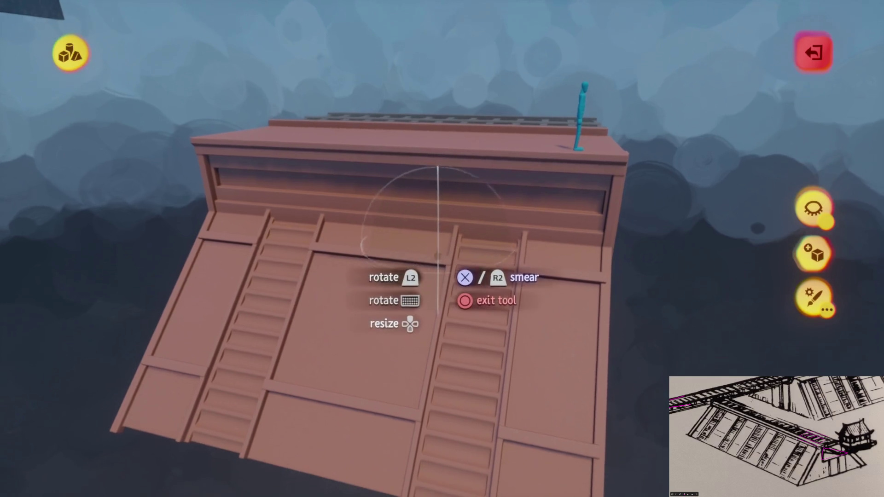
{"action": "key", "text": "Escape"}
{"action": "key", "text": "Escape"}
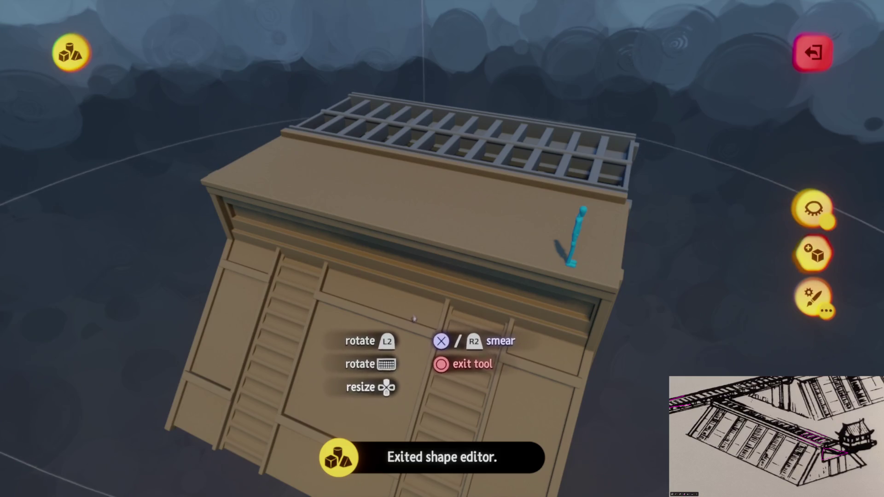
Pick a paint shade over the roof and adjust the spraypaint settings.
{"action": "key", "text": "c"}
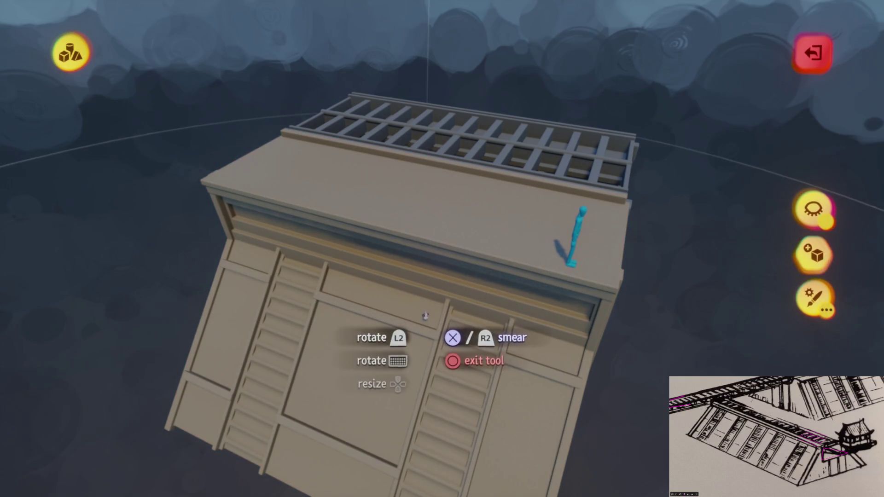
{"action": "scroll", "coordinate": [425, 324], "scroll_direction": "up", "scroll_amount": 5}
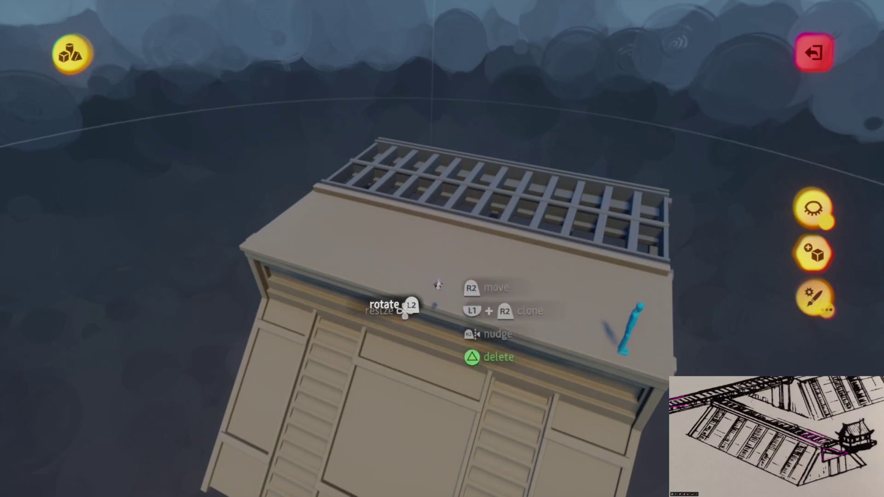
{"action": "key", "text": "Left"}
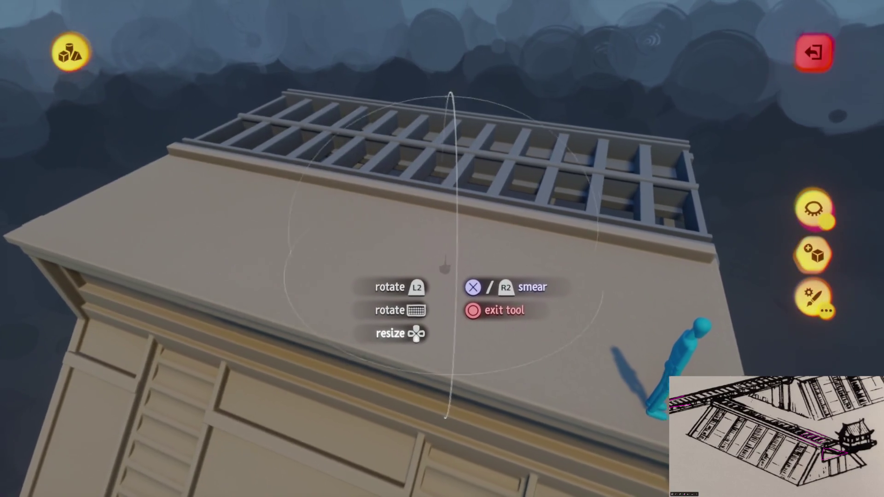
{"action": "key", "text": "c"}
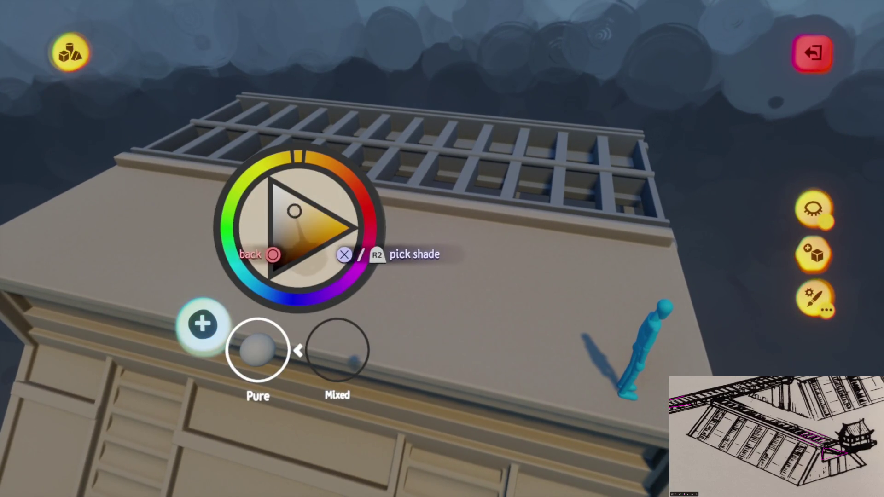
{"action": "left_click", "coordinate": [287, 221]}
{"action": "key", "text": "r"}
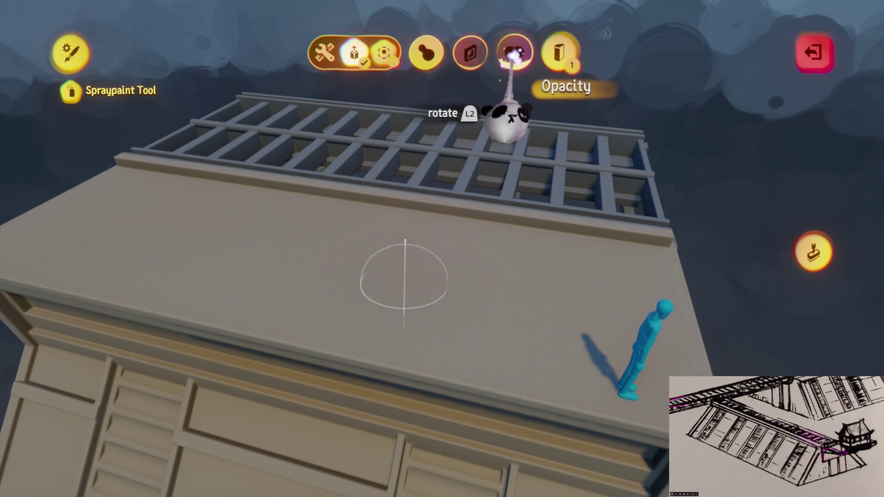
{"action": "key", "text": "Escape"}
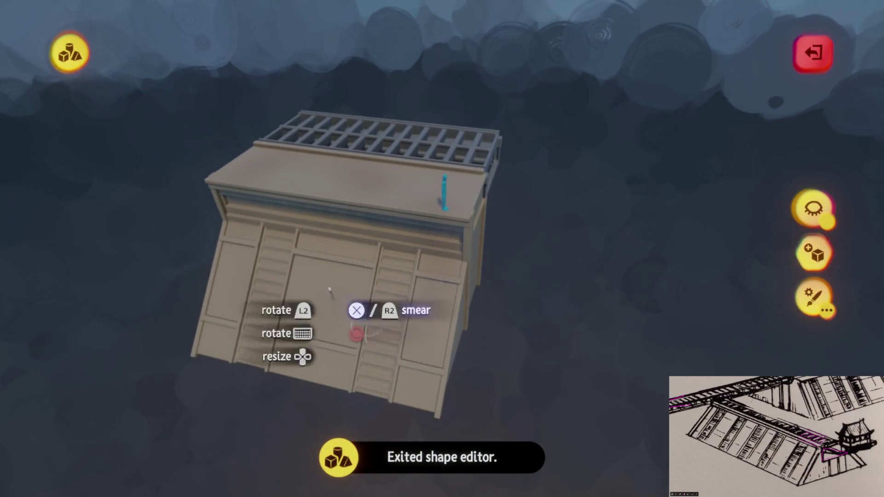
Orbit the tan module from low, side, top and back views, then exit sculpt mode.
{"action": "mouse_move", "coordinate": [315, 371]}
{"action": "left_mouse_down"}
{"action": "mouse_move", "coordinate": [405, 296]}
{"action": "mouse_move", "coordinate": [412, 308]}
{"action": "mouse_move", "coordinate": [328, 342]}
{"action": "left_mouse_up"}
{"action": "mouse_move", "coordinate": [311, 282]}
{"action": "left_mouse_down"}
{"action": "mouse_move", "coordinate": [464, 357]}
{"action": "mouse_move", "coordinate": [331, 321]}
{"action": "left_mouse_up"}
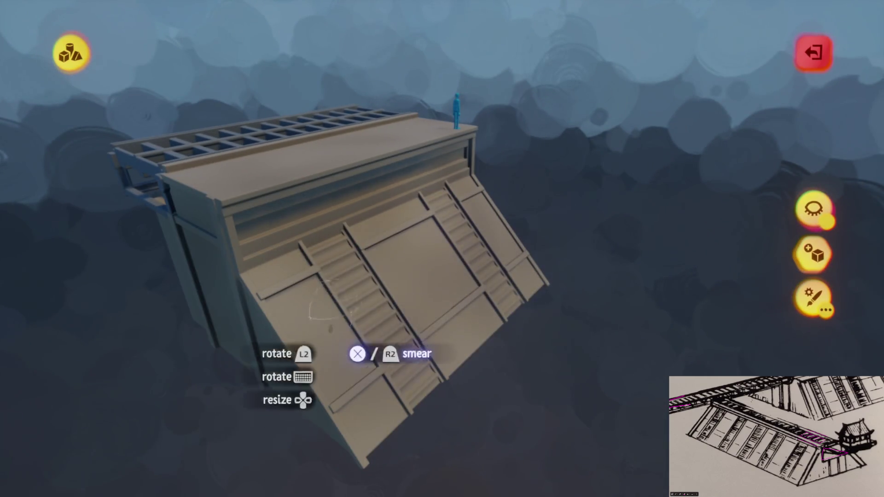
{"action": "mouse_move", "coordinate": [472, 276]}
{"action": "left_mouse_down"}
{"action": "mouse_move", "coordinate": [470, 327]}
{"action": "mouse_move", "coordinate": [435, 209]}
{"action": "left_mouse_up"}
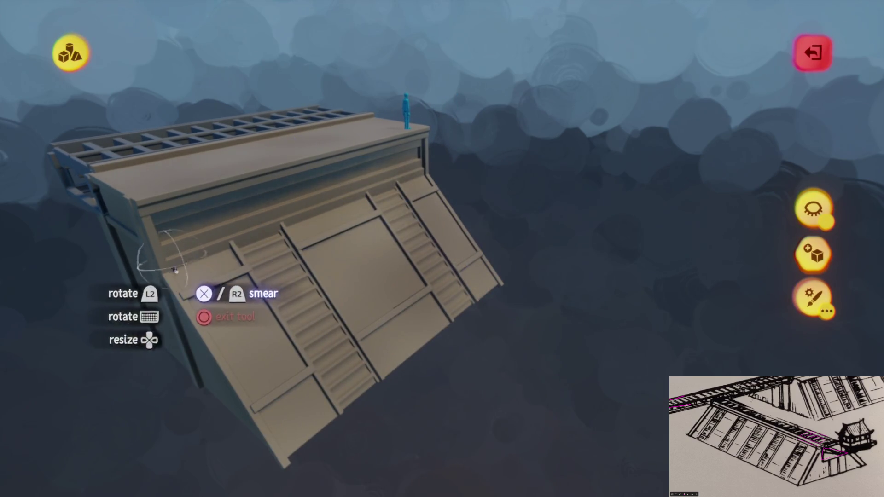
{"action": "mouse_move", "coordinate": [175, 270]}
{"action": "left_mouse_down"}
{"action": "mouse_move", "coordinate": [392, 296]}
{"action": "mouse_move", "coordinate": [364, 182]}
{"action": "left_mouse_up"}
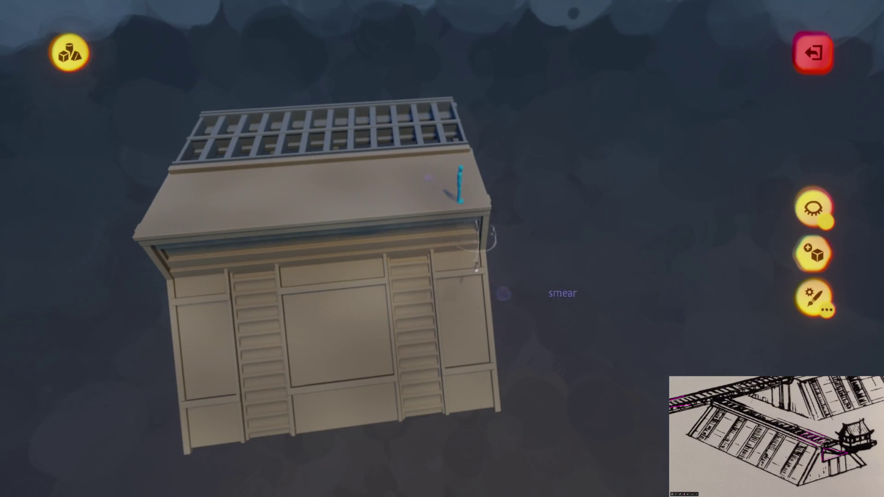
{"action": "key", "text": "c"}
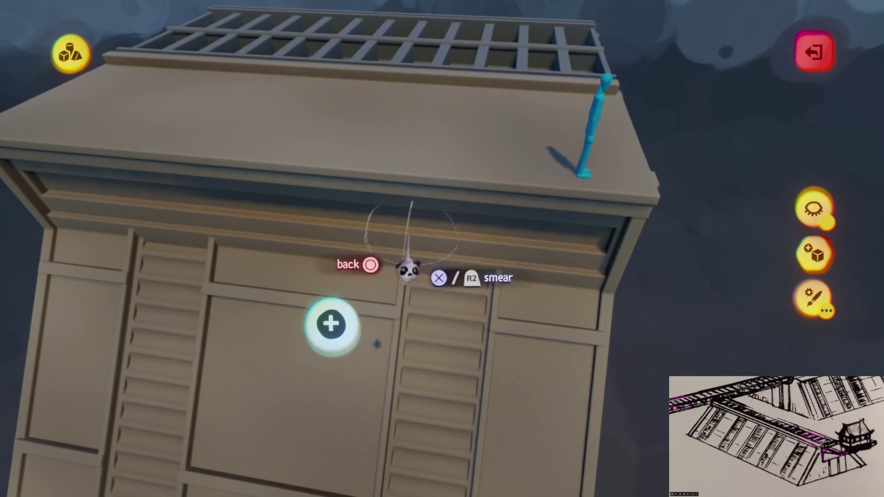
{"action": "scroll", "coordinate": [409, 279], "scroll_direction": "down", "scroll_amount": 5}
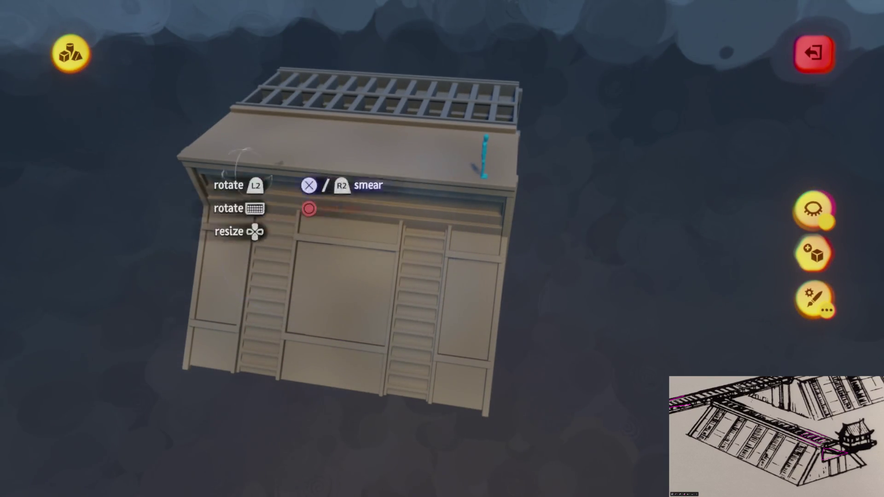
{"action": "left_click_drag", "start_coordinate": [286, 214], "coordinate": [442, 196]}
{"action": "mouse_move", "coordinate": [162, 479]}
{"action": "left_mouse_down"}
{"action": "mouse_move", "coordinate": [499, 253]}
{"action": "mouse_move", "coordinate": [375, 276]}
{"action": "mouse_move", "coordinate": [356, 167]}
{"action": "mouse_move", "coordinate": [369, 311]}
{"action": "mouse_move", "coordinate": [369, 125]}
{"action": "mouse_move", "coordinate": [464, 375]}
{"action": "mouse_move", "coordinate": [396, 246]}
{"action": "left_mouse_up"}
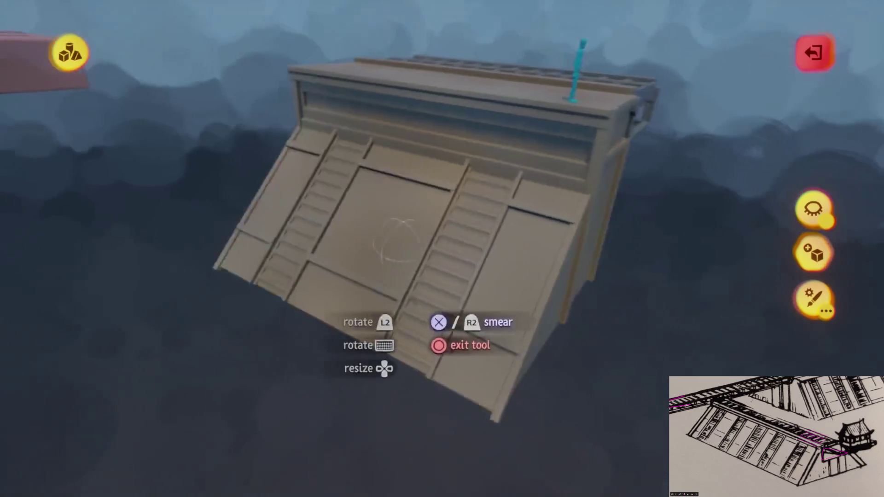
{"action": "key", "text": "Escape"}
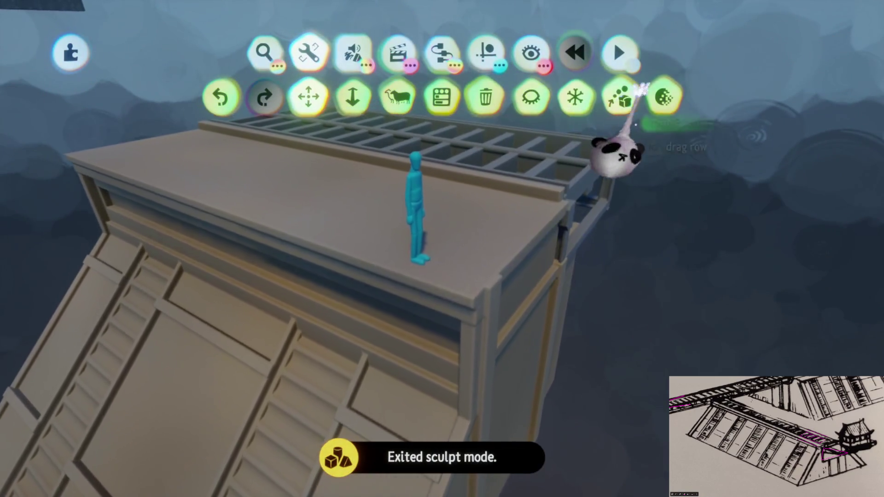
Set the sculpture's Inner Properties value to 0%.
{"action": "left_click", "coordinate": [622, 97]}
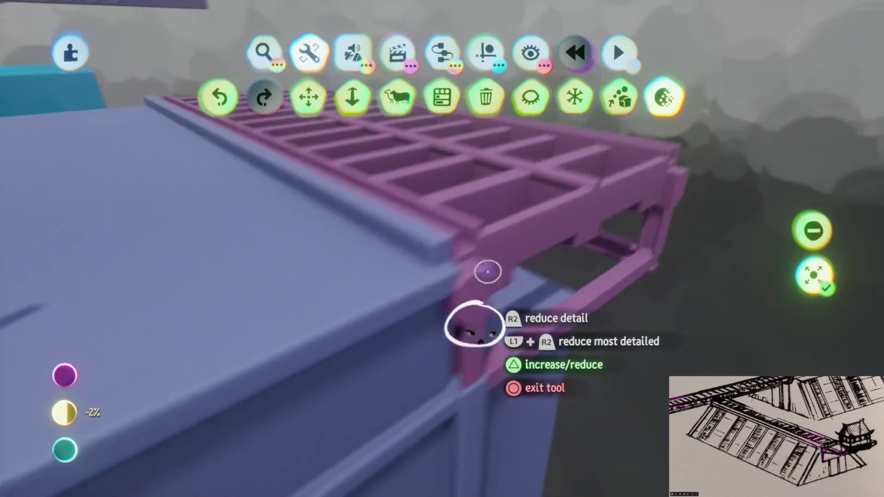
{"action": "scroll", "coordinate": [475, 324], "scroll_direction": "up", "scroll_amount": 5}
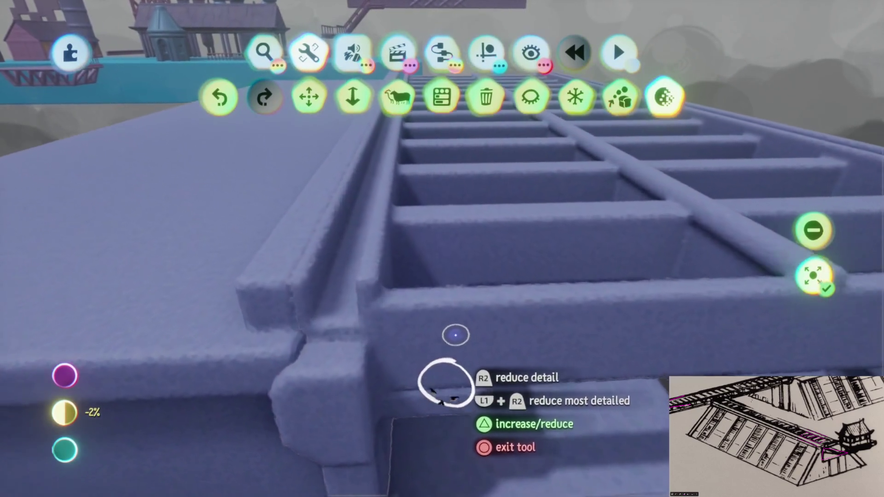
{"action": "key", "text": "Escape"}
{"action": "left_click", "coordinate": [426, 382]}
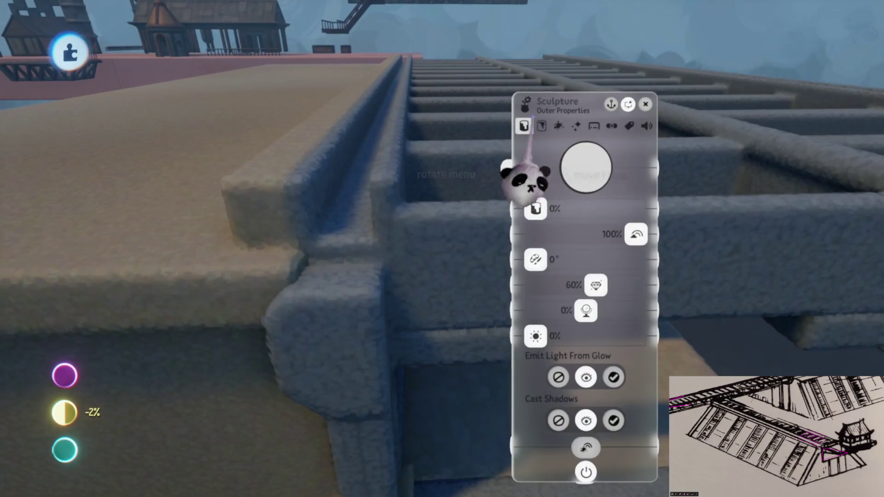
{"action": "left_click", "coordinate": [542, 126]}
{"action": "left_click_drag", "start_coordinate": [553, 276], "coordinate": [486, 274]}
{"action": "mouse_move", "coordinate": [524, 126]}
{"action": "left_mouse_down"}
{"action": "mouse_move", "coordinate": [421, 241]}
{"action": "mouse_move", "coordinate": [354, 169]}
{"action": "left_mouse_up"}
{"action": "key", "text": "Escape"}
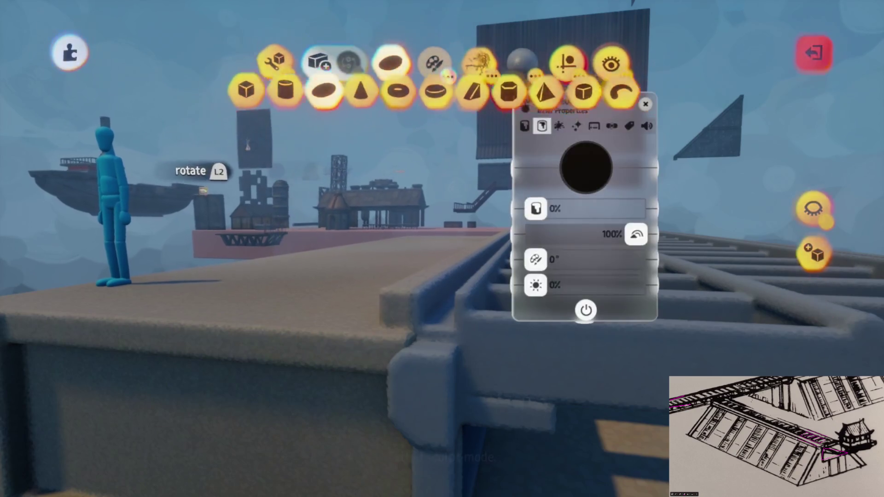
Raise the grate's outer Metalness to 100% and Shinyness to 66%.
{"action": "mouse_move", "coordinate": [444, 316]}
{"action": "left_mouse_down"}
{"action": "mouse_move", "coordinate": [592, 296]}
{"action": "mouse_move", "coordinate": [564, 295]}
{"action": "left_mouse_up"}
{"action": "left_click", "coordinate": [565, 295]}
{"action": "key", "text": "Escape"}
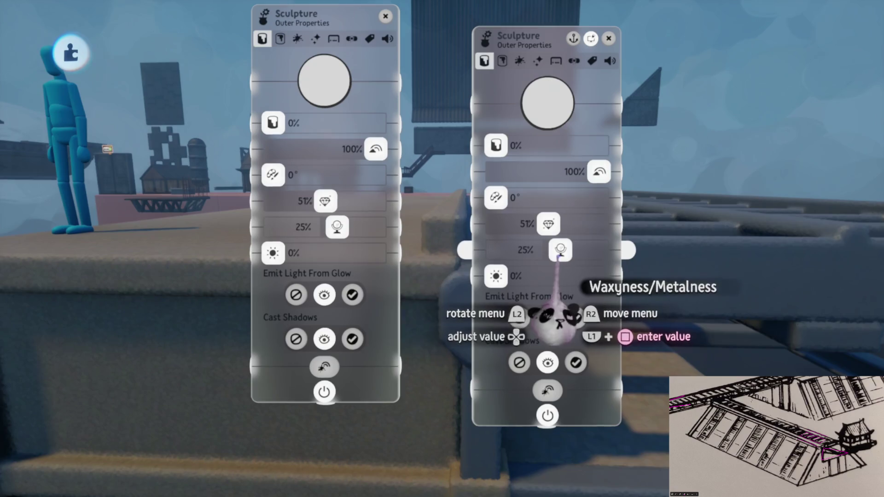
{"action": "left_click_drag", "start_coordinate": [560, 248], "coordinate": [680, 287]}
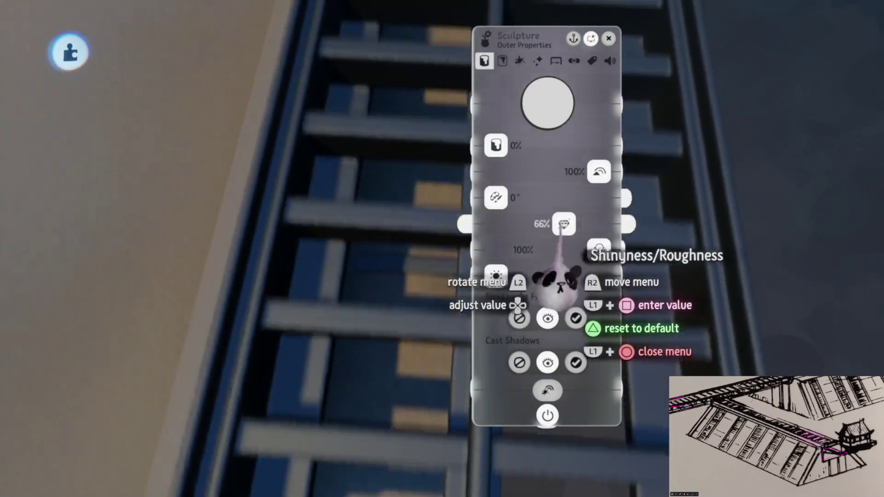
{"action": "mouse_move", "coordinate": [567, 226]}
{"action": "left_mouse_down"}
{"action": "mouse_move", "coordinate": [436, 191]}
{"action": "mouse_move", "coordinate": [419, 276]}
{"action": "mouse_move", "coordinate": [524, 238]}
{"action": "mouse_move", "coordinate": [510, 240]}
{"action": "mouse_move", "coordinate": [479, 191]}
{"action": "mouse_move", "coordinate": [389, 259]}
{"action": "mouse_move", "coordinate": [429, 243]}
{"action": "mouse_move", "coordinate": [455, 271]}
{"action": "mouse_move", "coordinate": [419, 292]}
{"action": "mouse_move", "coordinate": [416, 247]}
{"action": "mouse_move", "coordinate": [437, 168]}
{"action": "left_mouse_up"}
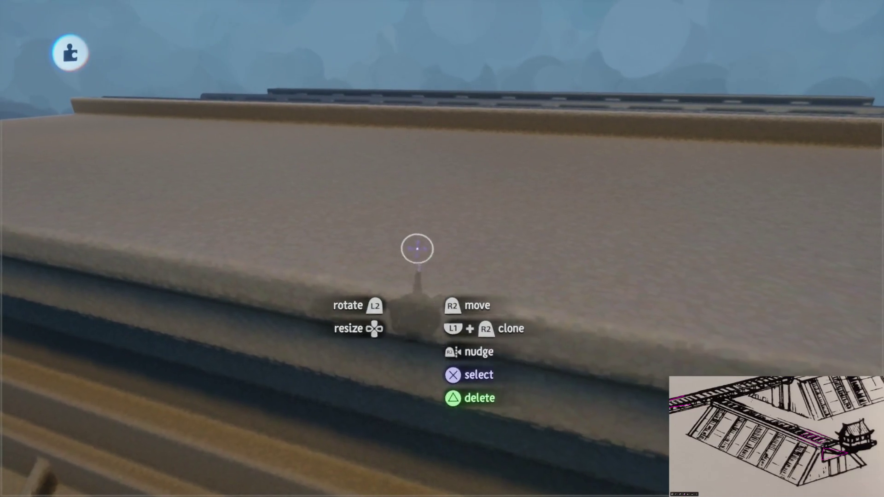
{"action": "key", "text": "Escape"}
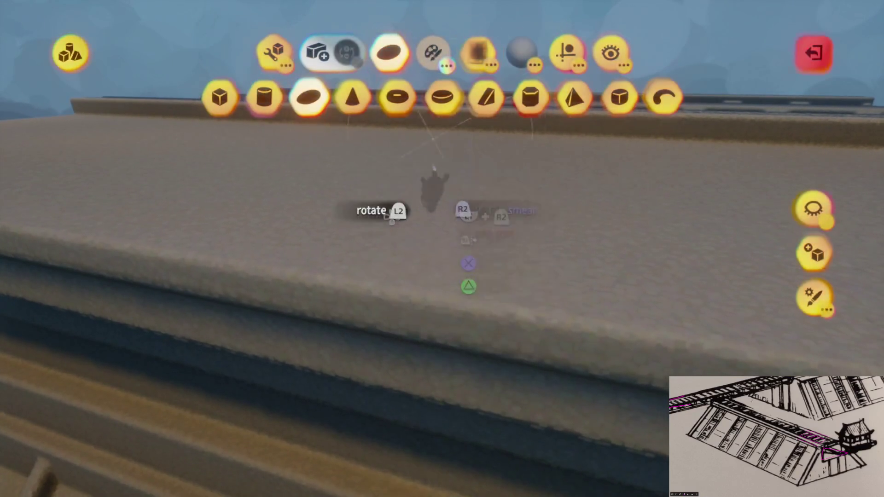
Choose a brown shade on the colour wheel after viewing the fleck brush styles.
{"action": "left_click", "coordinate": [450, 72]}
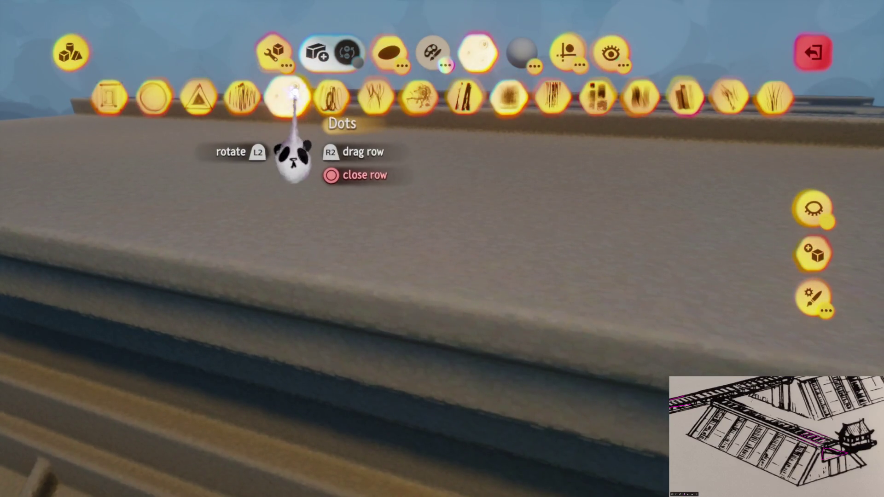
{"action": "key", "text": "Escape"}
{"action": "key", "text": "Escape"}
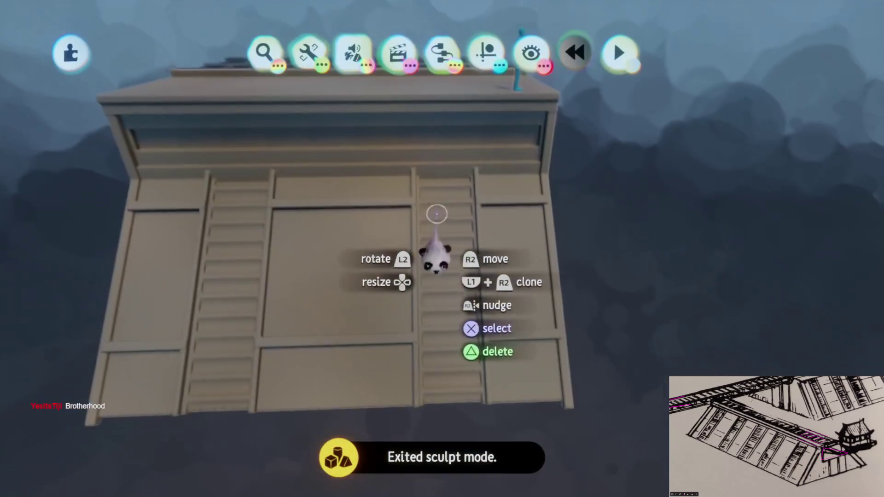
{"action": "left_click", "coordinate": [437, 249]}
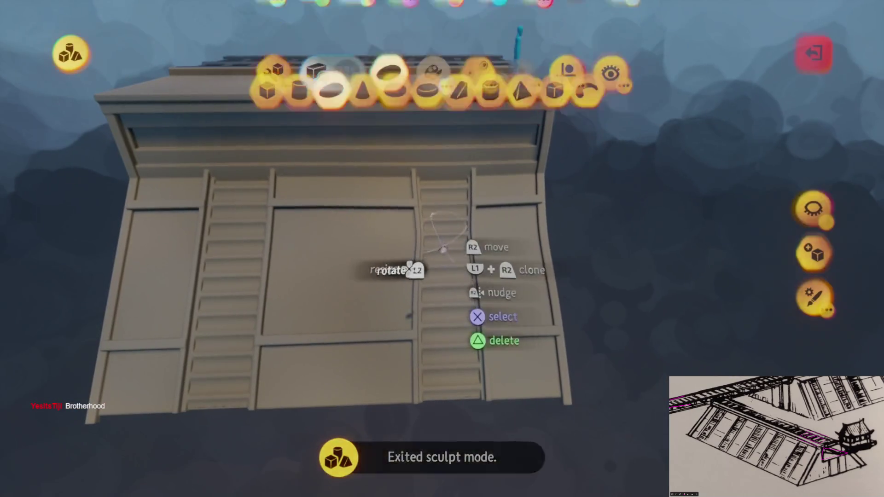
{"action": "key", "text": "c"}
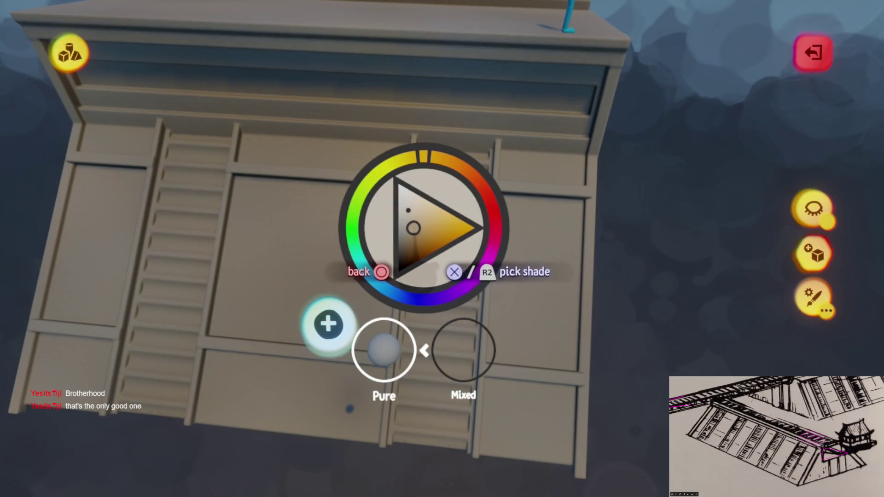
{"action": "key", "text": "Escape"}
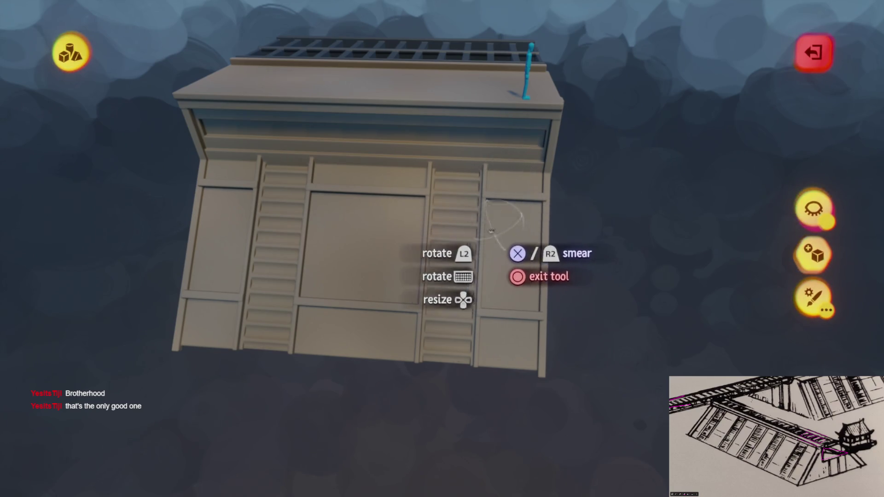
Orbit the module from above, the far side and the slope, then exit sculpt mode.
{"action": "mouse_move", "coordinate": [430, 237]}
{"action": "left_mouse_down"}
{"action": "mouse_move", "coordinate": [453, 214]}
{"action": "mouse_move", "coordinate": [398, 214]}
{"action": "left_mouse_up"}
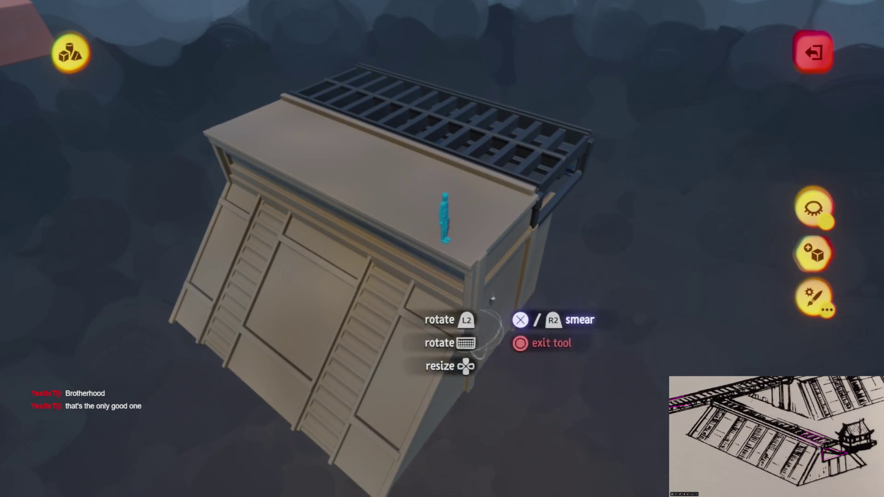
{"action": "mouse_move", "coordinate": [494, 351]}
{"action": "left_mouse_down"}
{"action": "mouse_move", "coordinate": [443, 185]}
{"action": "mouse_move", "coordinate": [475, 235]}
{"action": "left_mouse_up"}
{"action": "mouse_move", "coordinate": [541, 345]}
{"action": "left_mouse_down"}
{"action": "mouse_move", "coordinate": [489, 415]}
{"action": "mouse_move", "coordinate": [462, 221]}
{"action": "mouse_move", "coordinate": [466, 247]}
{"action": "left_mouse_up"}
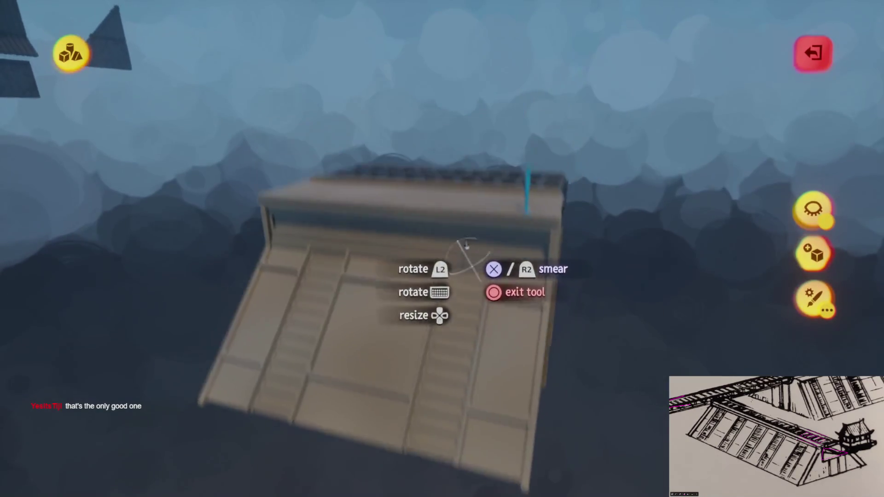
{"action": "key", "text": "Escape"}
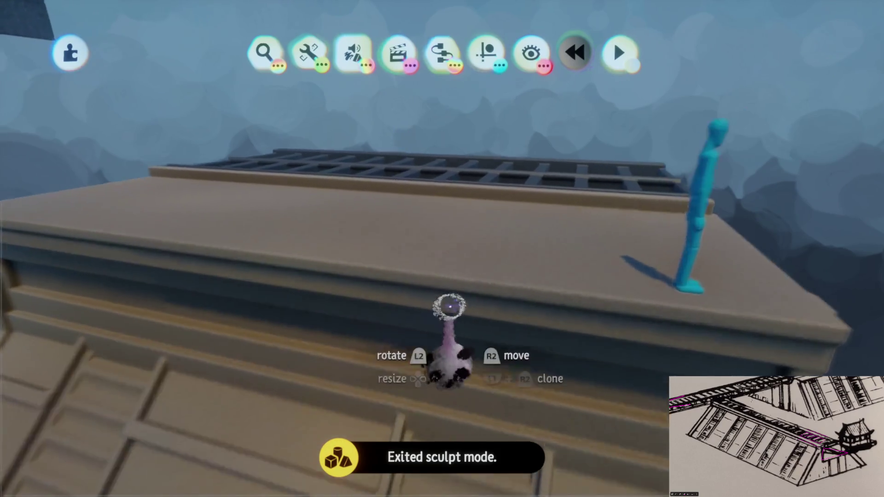
{"action": "mouse_move", "coordinate": [449, 306]}
{"action": "left_mouse_down"}
{"action": "mouse_move", "coordinate": [454, 290]}
{"action": "mouse_move", "coordinate": [460, 300]}
{"action": "mouse_move", "coordinate": [424, 299]}
{"action": "mouse_move", "coordinate": [438, 322]}
{"action": "mouse_move", "coordinate": [456, 264]}
{"action": "mouse_move", "coordinate": [436, 290]}
{"action": "mouse_move", "coordinate": [452, 261]}
{"action": "mouse_move", "coordinate": [352, 490]}
{"action": "mouse_move", "coordinate": [557, 312]}
{"action": "mouse_move", "coordinate": [312, 217]}
{"action": "mouse_move", "coordinate": [493, 292]}
{"action": "mouse_move", "coordinate": [419, 203]}
{"action": "mouse_move", "coordinate": [402, 158]}
{"action": "mouse_move", "coordinate": [424, 338]}
{"action": "mouse_move", "coordinate": [448, 244]}
{"action": "mouse_move", "coordinate": [443, 248]}
{"action": "left_mouse_up"}
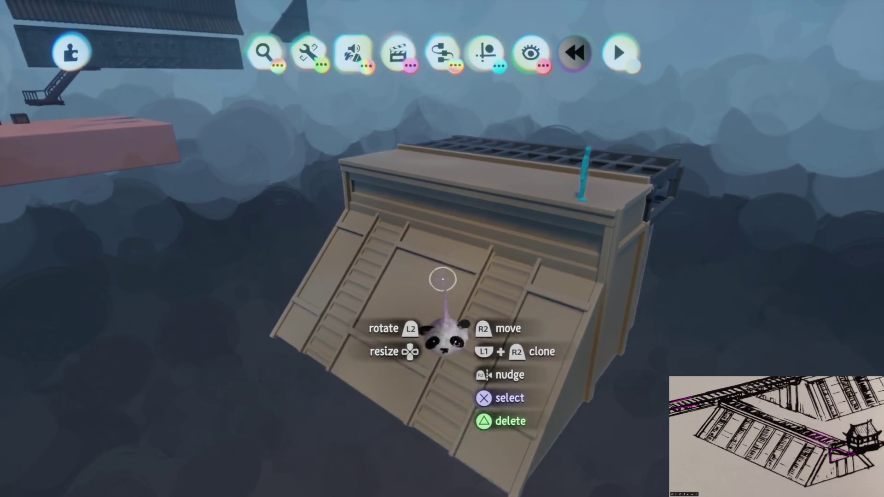
Add a box guide on the top ledge beside the grate, stretch it into a thin trim strip, and exit sculpt mode.
{"action": "mouse_move", "coordinate": [401, 138]}
{"action": "left_mouse_down"}
{"action": "mouse_move", "coordinate": [415, 345]}
{"action": "mouse_move", "coordinate": [458, 404]}
{"action": "mouse_move", "coordinate": [421, 248]}
{"action": "mouse_move", "coordinate": [441, 247]}
{"action": "mouse_move", "coordinate": [450, 393]}
{"action": "mouse_move", "coordinate": [458, 304]}
{"action": "left_mouse_up"}
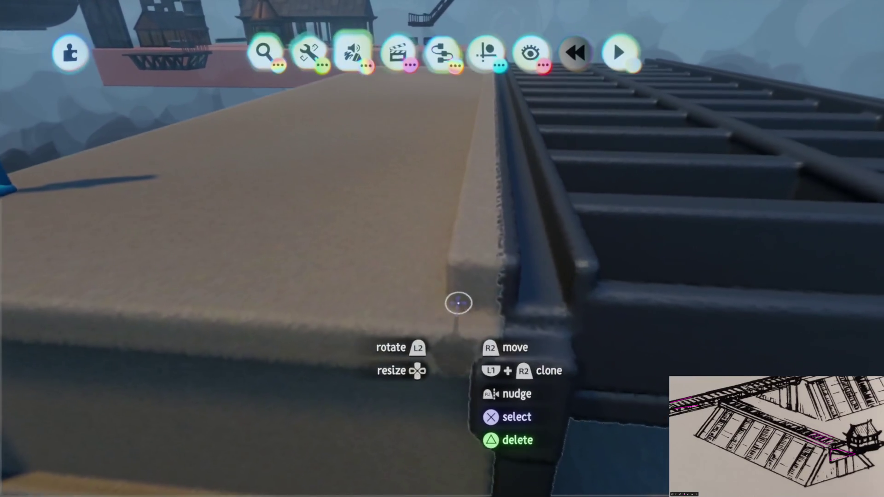
{"action": "left_click", "coordinate": [458, 303]}
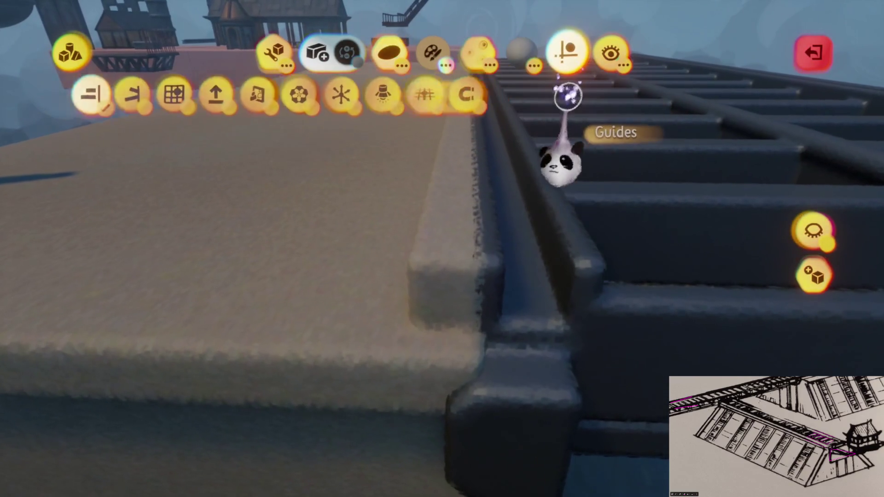
{"action": "left_click", "coordinate": [351, 94]}
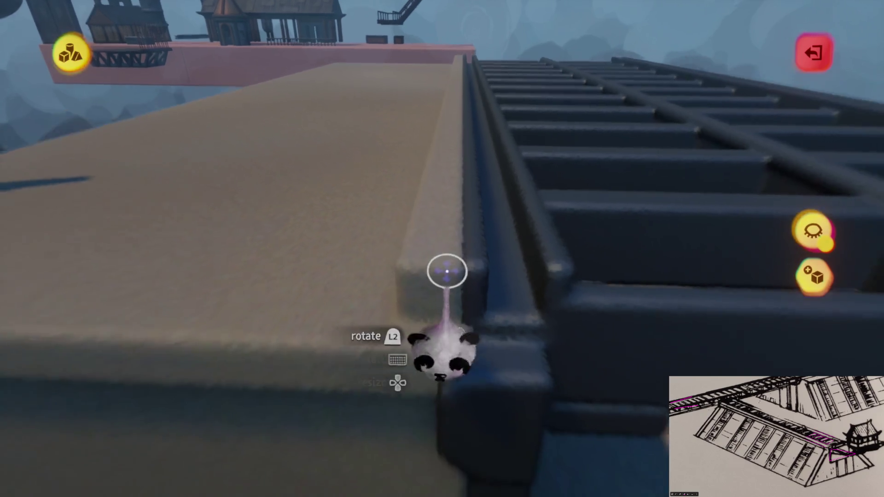
{"action": "left_click_drag", "start_coordinate": [450, 267], "coordinate": [446, 350]}
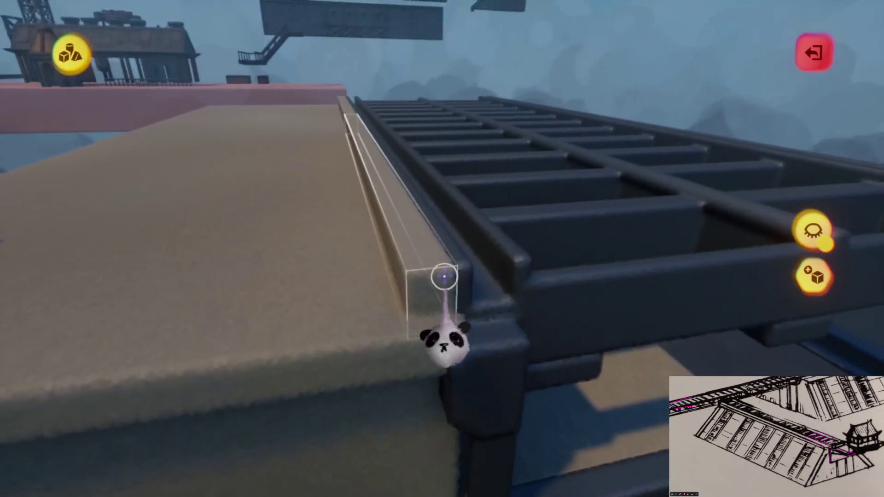
{"action": "left_click", "coordinate": [355, 217]}
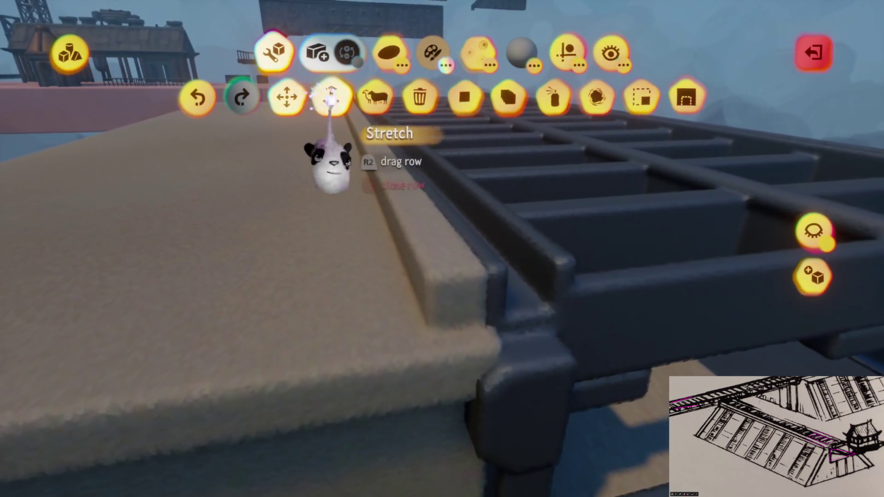
{"action": "left_click", "coordinate": [331, 95]}
{"action": "key", "text": "Escape"}
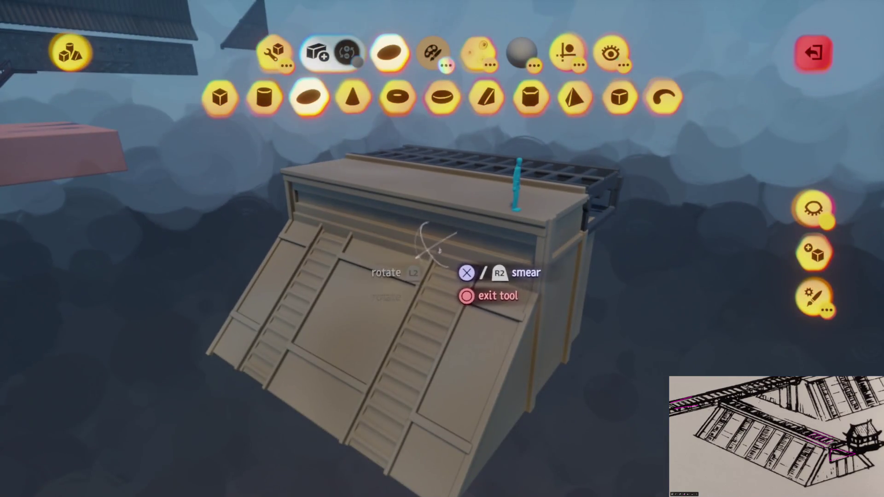
Check the shade on the colour wheel, then exit sculpt mode back to the scene editor.
{"action": "key", "text": "c"}
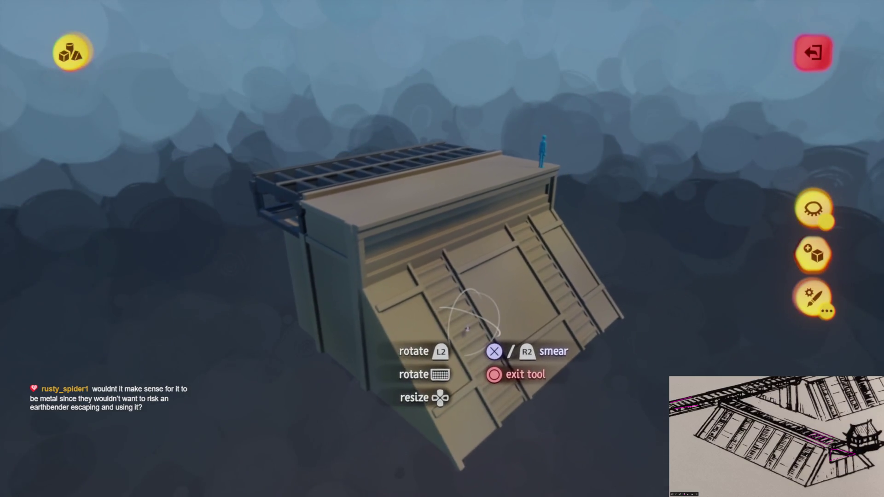
{"action": "key", "text": "Escape"}
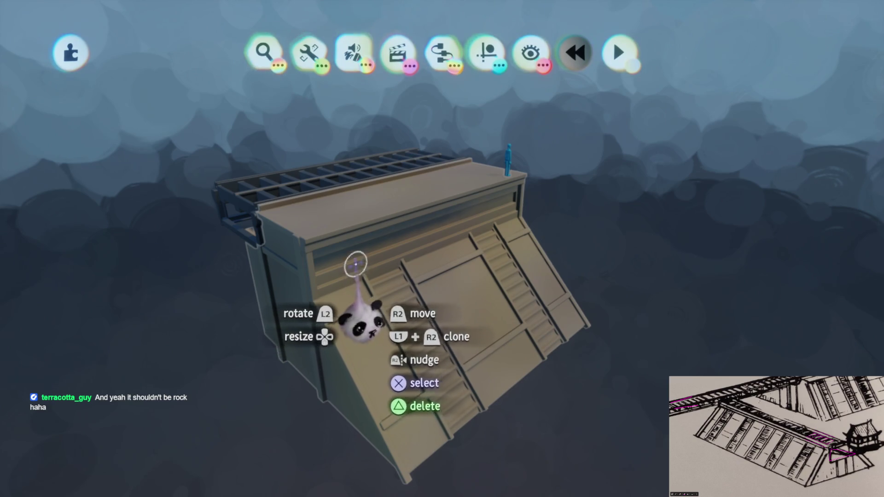
Undo the spraypaint stroke and the shininess and metalness tweaks, then close the property panels.
{"action": "left_click", "coordinate": [165, 174]}
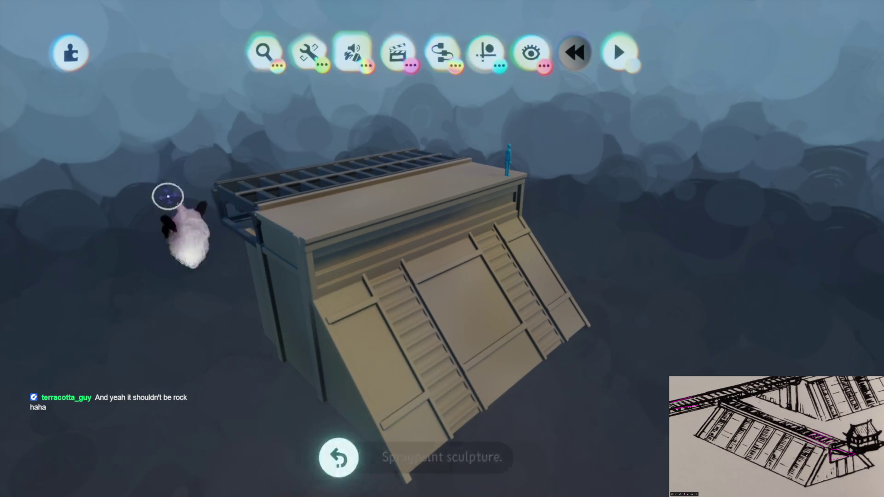
{"action": "scroll", "coordinate": [438, 251], "scroll_direction": "up", "scroll_amount": 3}
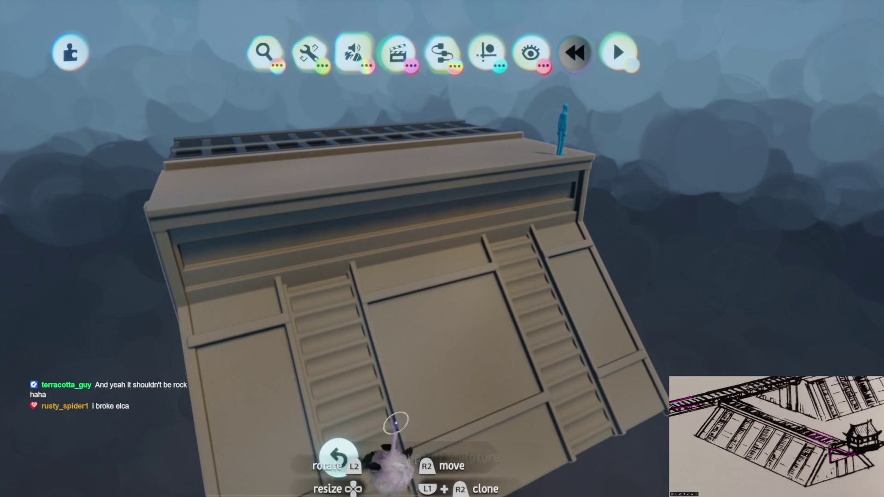
{"action": "key", "text": "ctrl+z"}
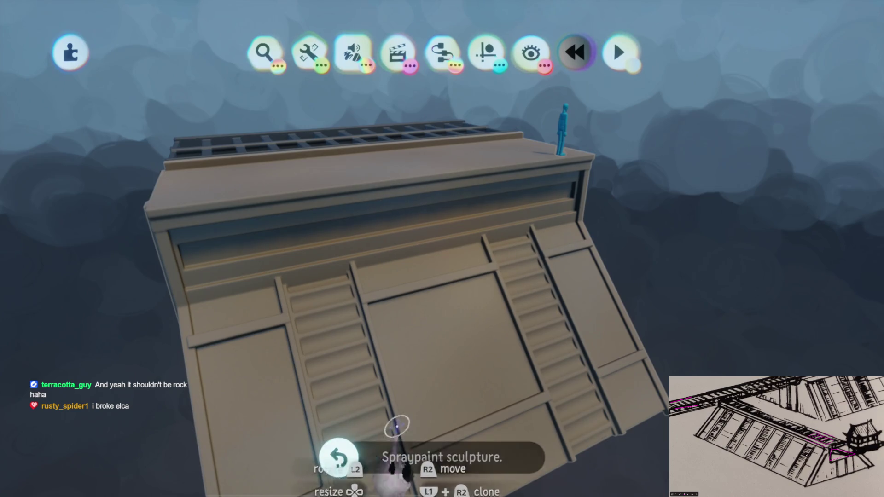
{"action": "key", "text": "ctrl+z"}
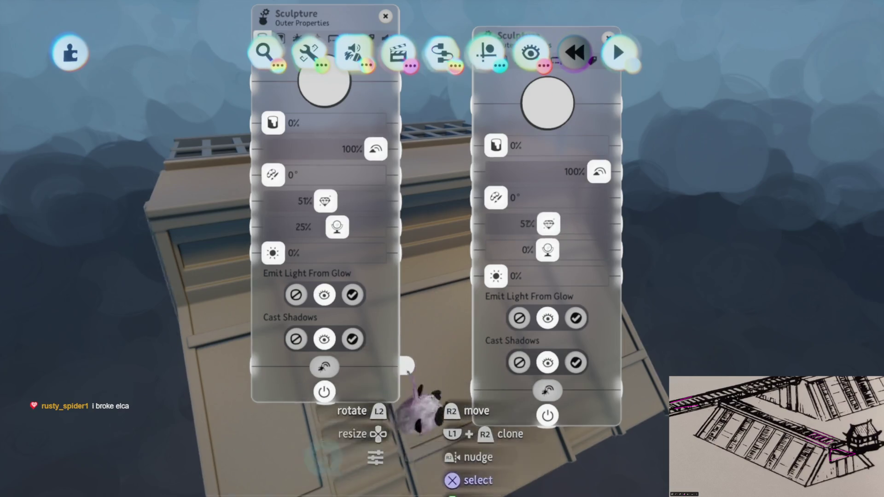
{"action": "key", "text": "ctrl+z"}
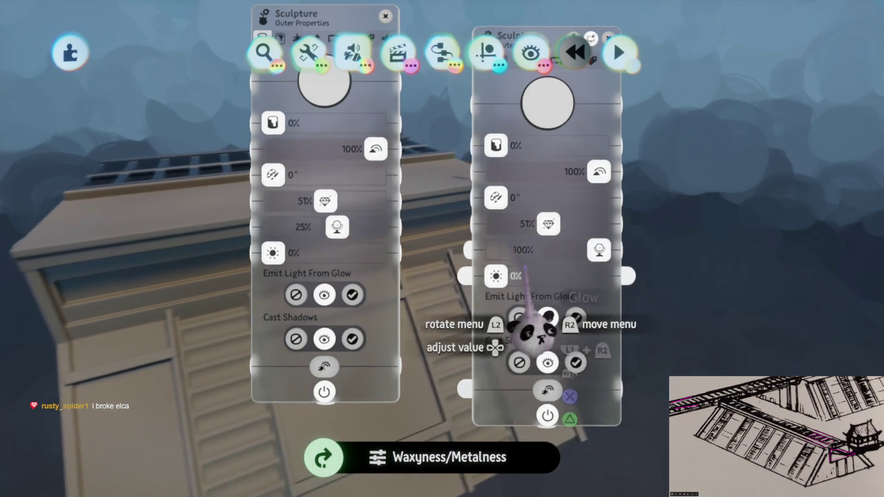
{"action": "key", "text": "Escape"}
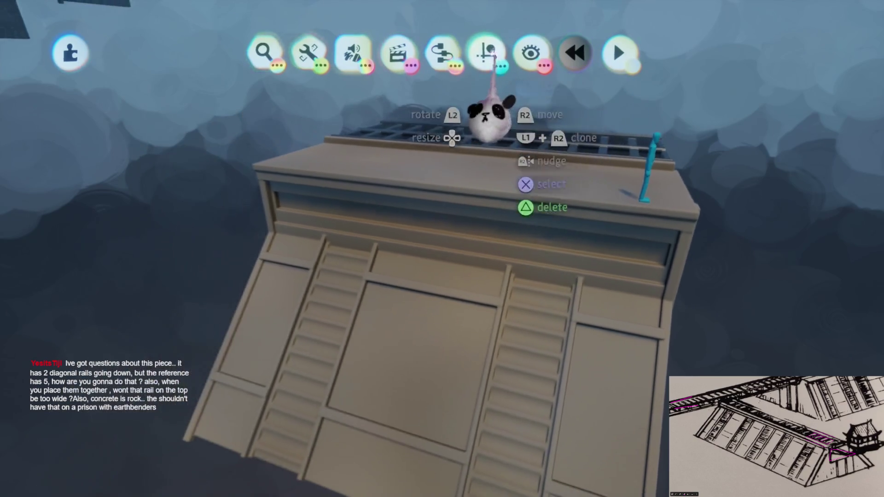
{"action": "left_click", "coordinate": [486, 53]}
{"action": "key", "text": "Escape"}
{"action": "mouse_move", "coordinate": [316, 326]}
{"action": "left_mouse_down"}
{"action": "mouse_move", "coordinate": [507, 272]}
{"action": "mouse_move", "coordinate": [486, 264]}
{"action": "mouse_move", "coordinate": [583, 204]}
{"action": "mouse_move", "coordinate": [652, 253]}
{"action": "mouse_move", "coordinate": [497, 316]}
{"action": "mouse_move", "coordinate": [503, 324]}
{"action": "left_mouse_up"}
{"action": "scroll", "coordinate": [442, 249], "scroll_direction": "down", "scroll_amount": 5}
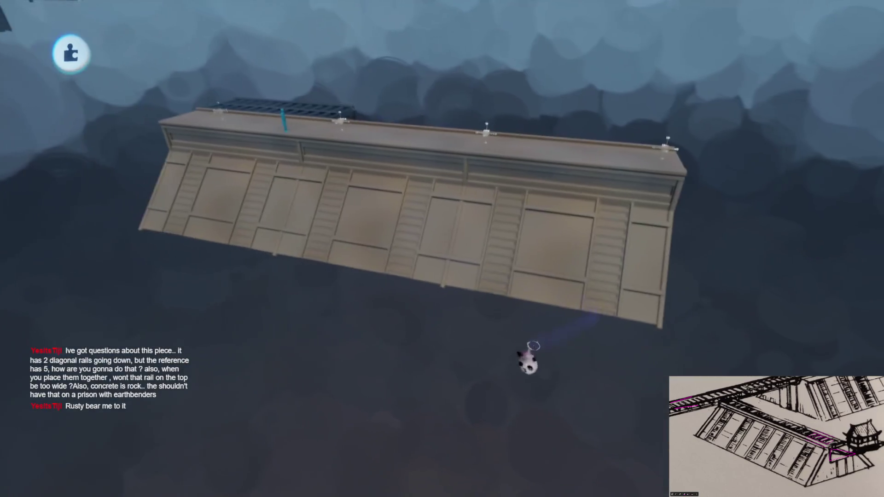
{"action": "mouse_move", "coordinate": [494, 290]}
{"action": "left_mouse_down"}
{"action": "mouse_move", "coordinate": [458, 242]}
{"action": "mouse_move", "coordinate": [432, 306]}
{"action": "mouse_move", "coordinate": [450, 144]}
{"action": "mouse_move", "coordinate": [438, 260]}
{"action": "left_mouse_up"}
{"action": "scroll", "coordinate": [439, 261], "scroll_direction": "up", "scroll_amount": 5}
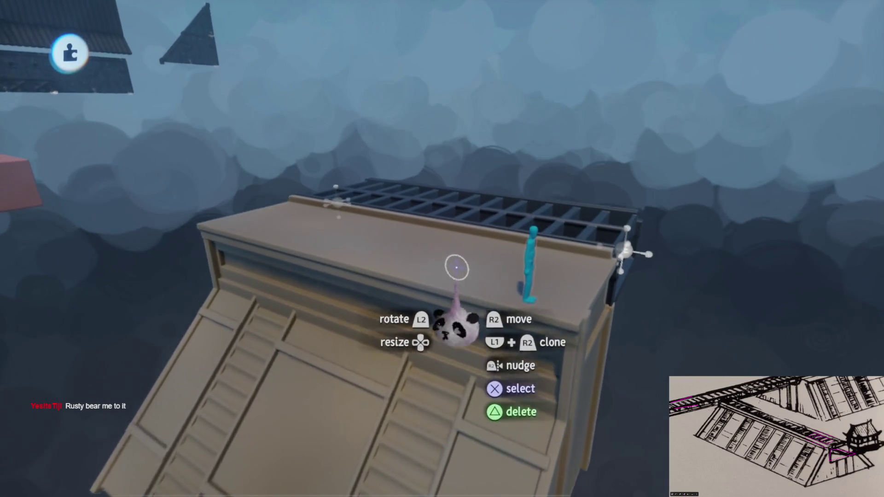
{"action": "key", "text": "Escape"}
{"action": "key", "text": "Escape"}
{"action": "left_click", "coordinate": [454, 316]}
{"action": "key", "text": "Tab"}
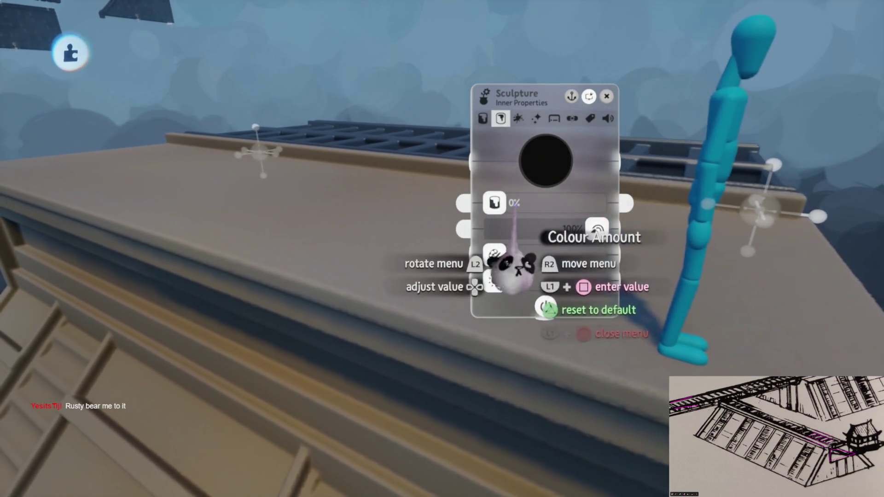
Set the module's outer Shinyness/Roughness to 100% and the other finish slider to about 83%.
{"action": "key", "text": "shift+Tab"}
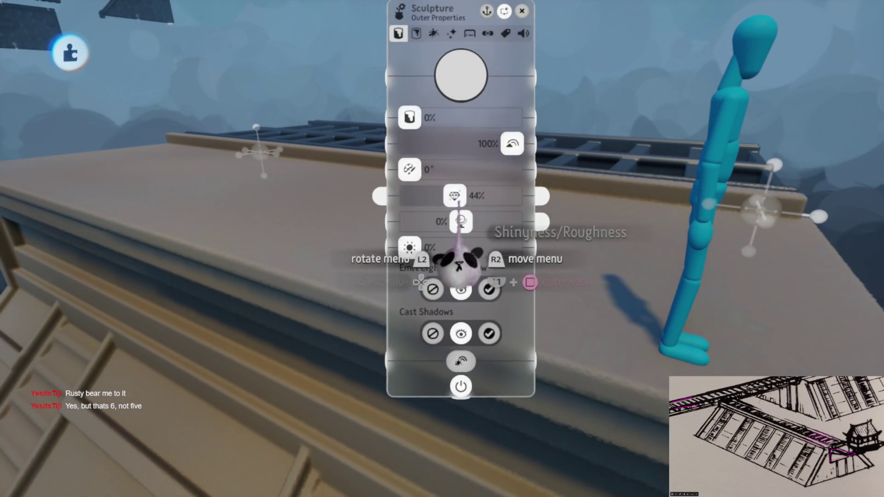
{"action": "left_click_drag", "start_coordinate": [461, 221], "coordinate": [512, 222]}
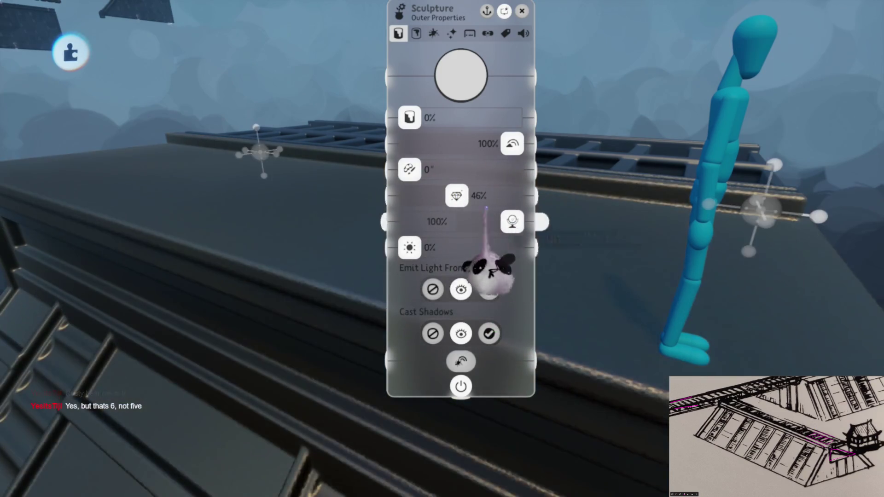
{"action": "left_click_drag", "start_coordinate": [466, 196], "coordinate": [496, 196]}
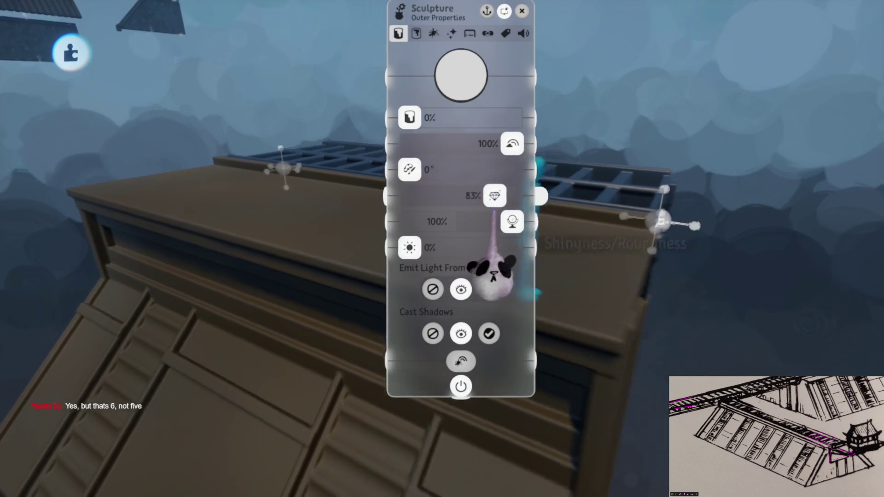
{"action": "key", "text": "Escape"}
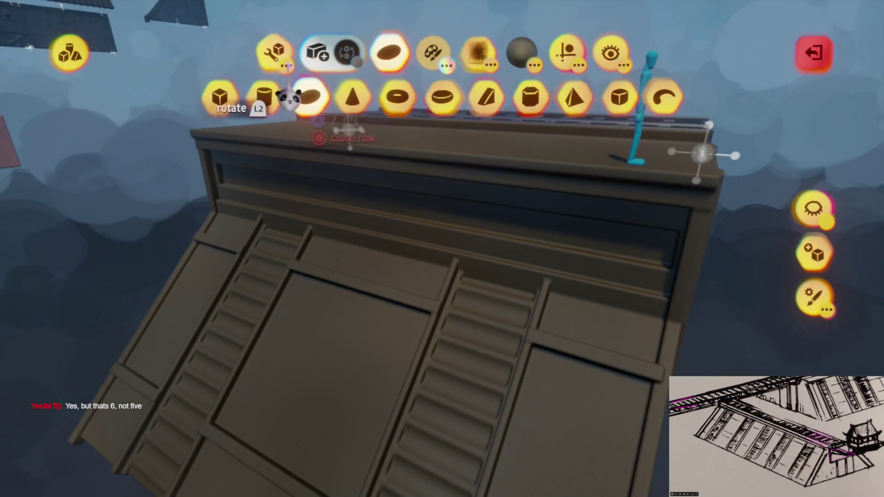
Look through the colour swatches, guide options and spray stamp shape settings.
{"action": "left_click", "coordinate": [433, 52]}
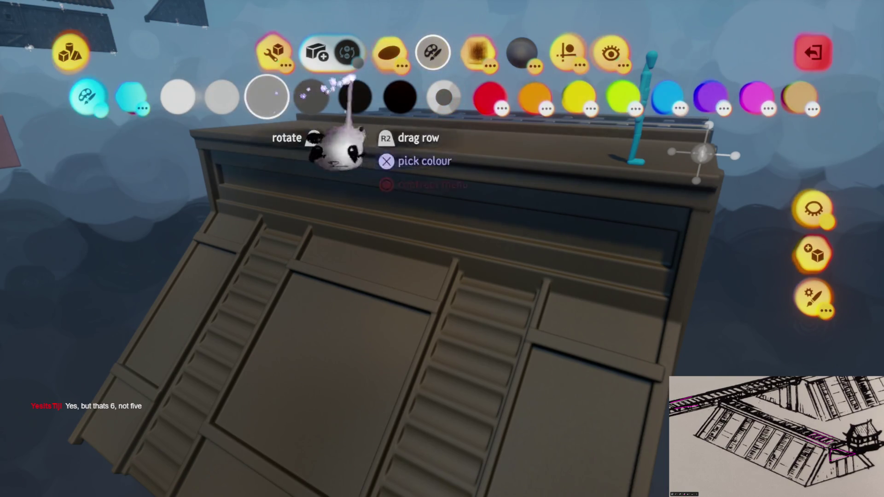
{"action": "left_click", "coordinate": [569, 53]}
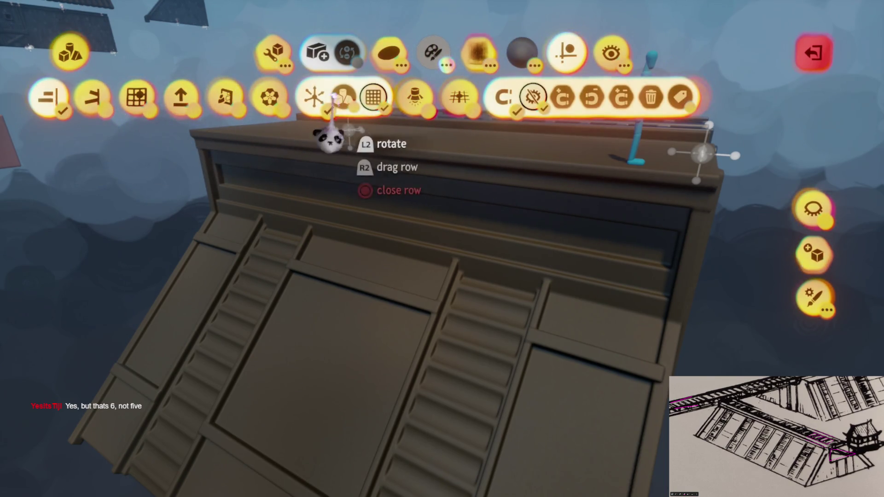
{"action": "key", "text": "Escape"}
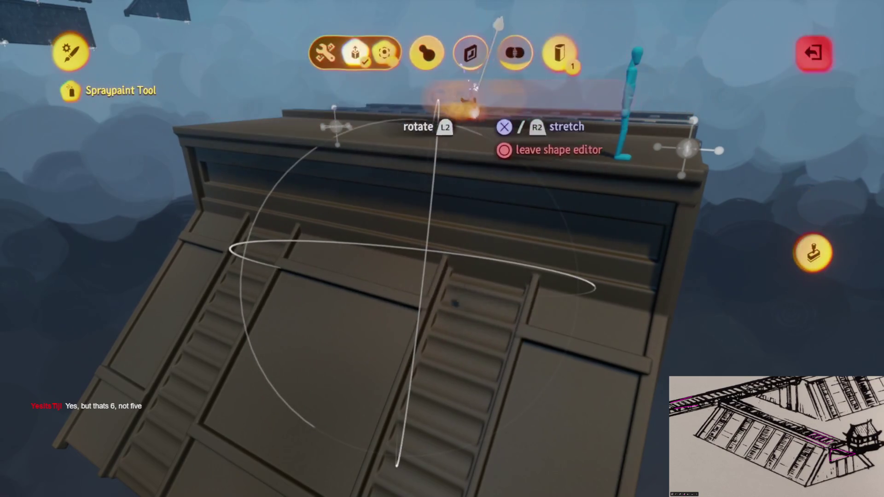
{"action": "key", "text": "Escape"}
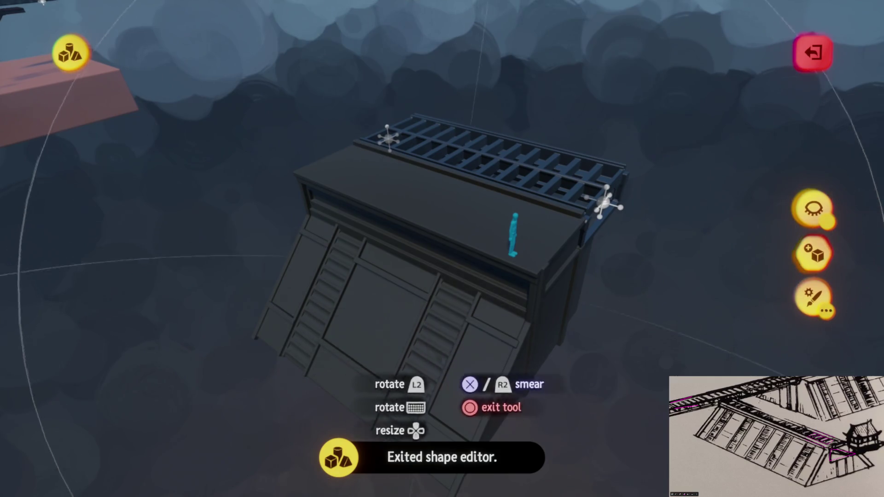
Leave sculpting, orbit around the darkened wall module, and reopen it for sculpting.
{"action": "key", "text": "Escape"}
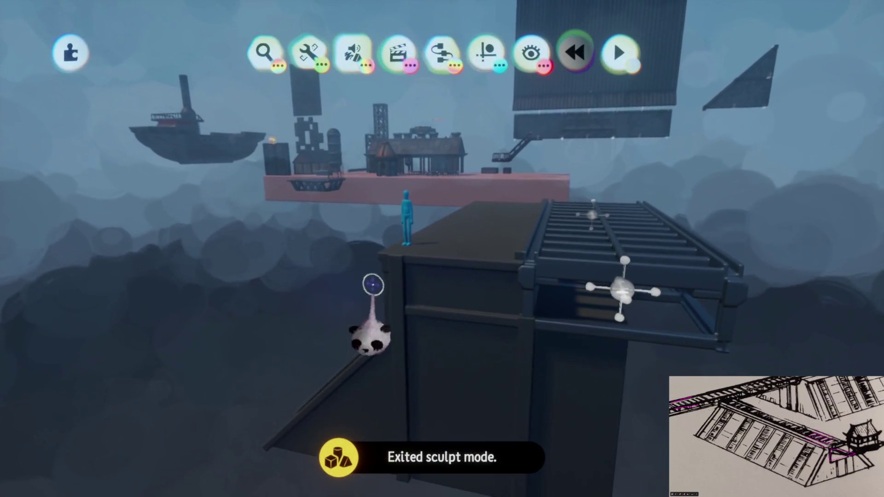
{"action": "scroll", "coordinate": [373, 285], "scroll_direction": "up", "scroll_amount": 5}
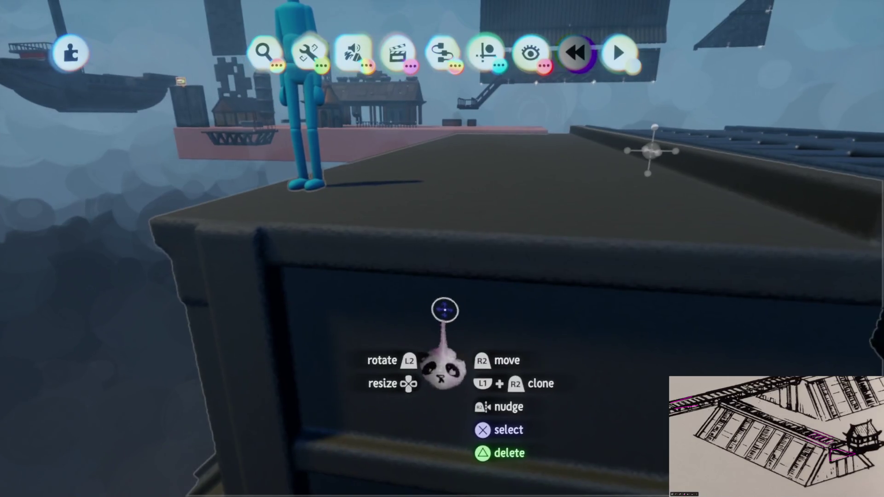
{"action": "mouse_move", "coordinate": [444, 311]}
{"action": "left_mouse_down"}
{"action": "mouse_move", "coordinate": [466, 142]}
{"action": "mouse_move", "coordinate": [425, 314]}
{"action": "mouse_move", "coordinate": [459, 324]}
{"action": "mouse_move", "coordinate": [458, 253]}
{"action": "mouse_move", "coordinate": [460, 263]}
{"action": "mouse_move", "coordinate": [414, 164]}
{"action": "mouse_move", "coordinate": [438, 277]}
{"action": "mouse_move", "coordinate": [454, 294]}
{"action": "mouse_move", "coordinate": [450, 233]}
{"action": "left_mouse_up"}
{"action": "double_click", "coordinate": [450, 233]}
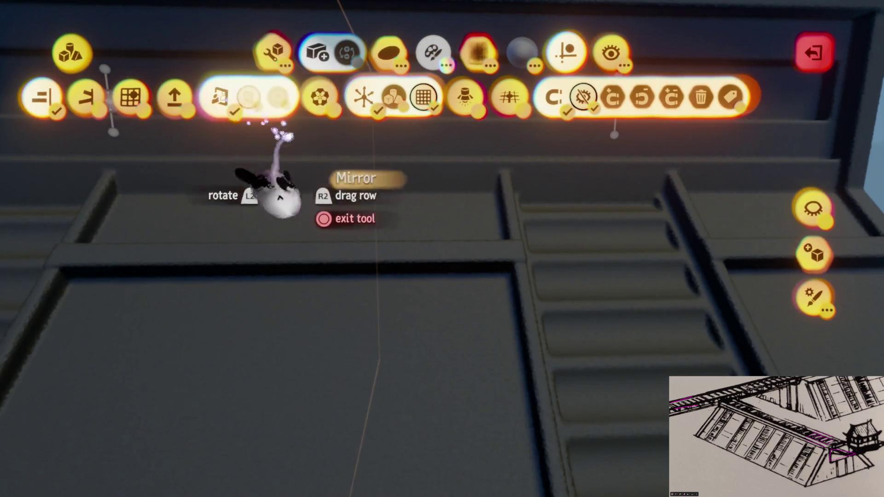
{"action": "left_click", "coordinate": [266, 124]}
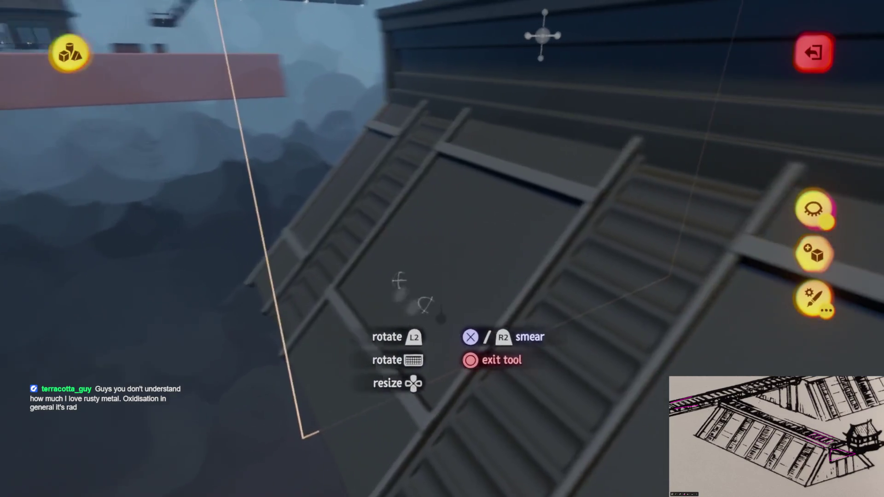
{"action": "key", "text": "Escape"}
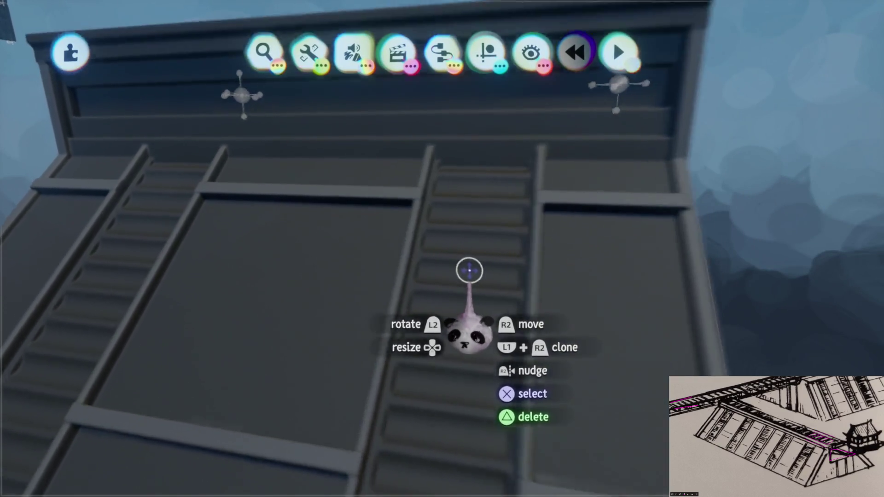
Re-enter sculpt mode on the wall module to bring up the spray stamp shapes.
{"action": "left_click", "coordinate": [401, 231]}
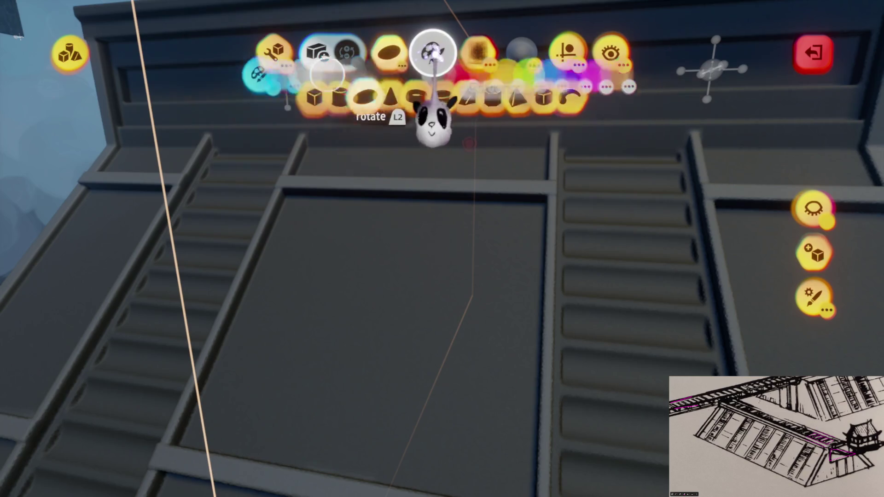
Set the spraypaint stamp to the Curve shape with a rusty orange-brown shade from Oranges.
{"action": "left_click", "coordinate": [558, 94]}
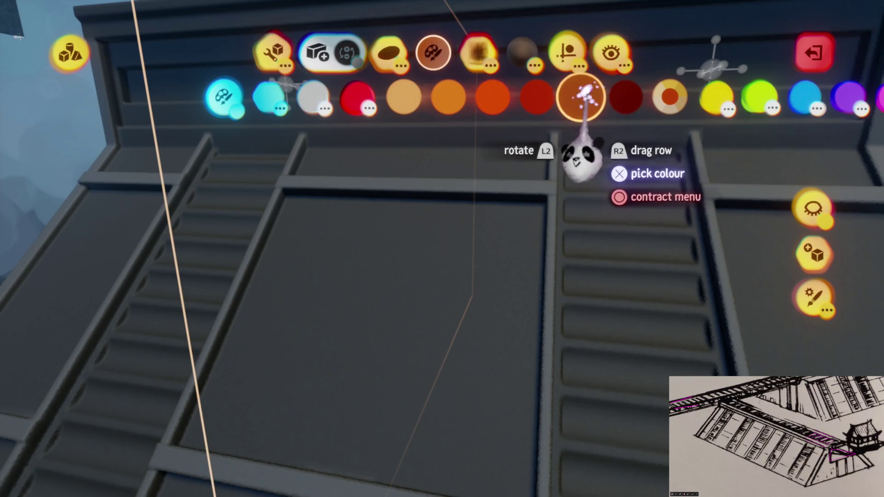
{"action": "left_click", "coordinate": [393, 54]}
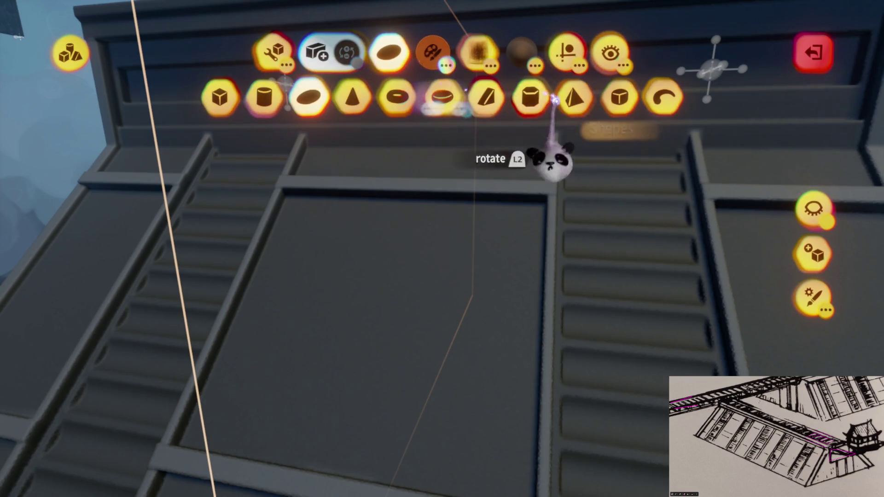
{"action": "left_click", "coordinate": [651, 98]}
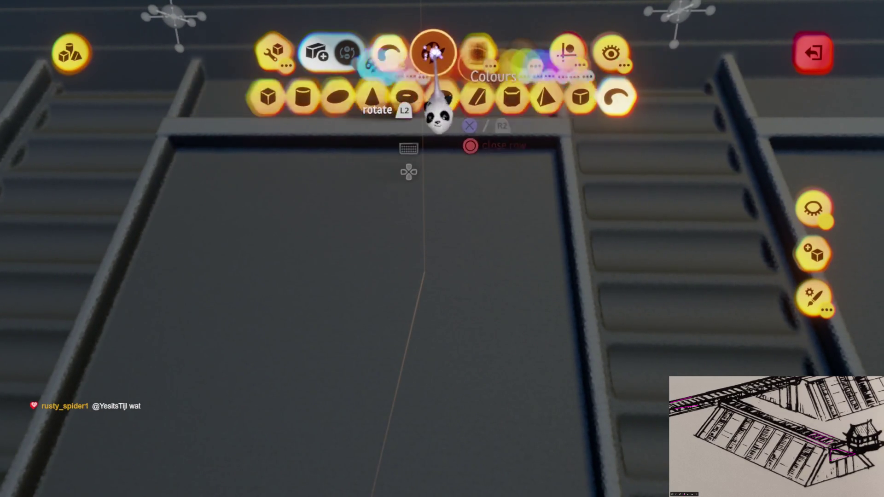
{"action": "left_click", "coordinate": [433, 53]}
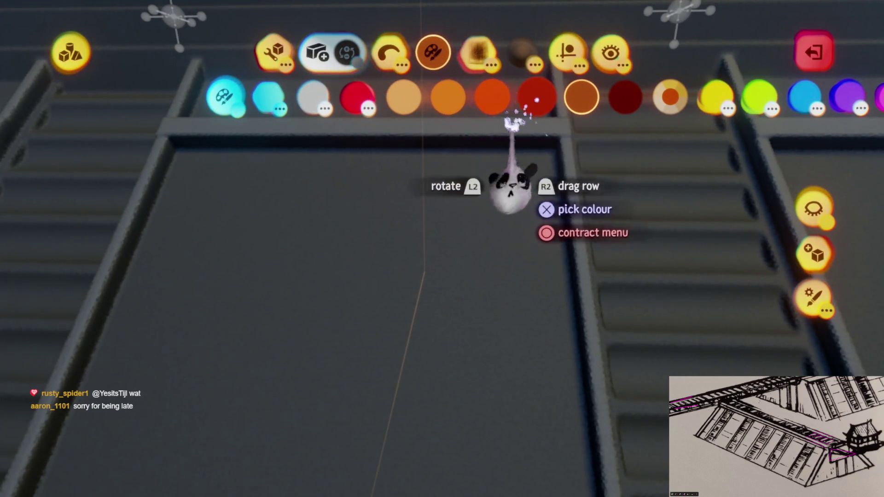
{"action": "left_click", "coordinate": [479, 233]}
{"action": "left_click", "coordinate": [491, 217]}
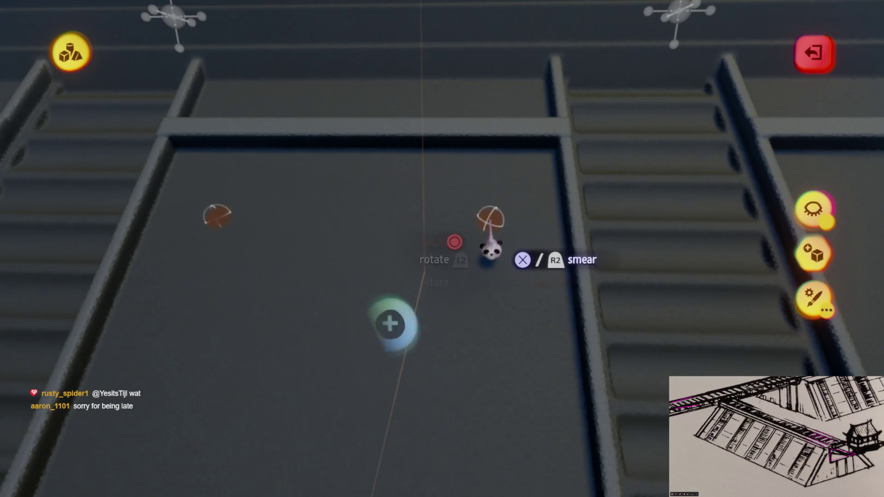
{"action": "key", "text": "Escape"}
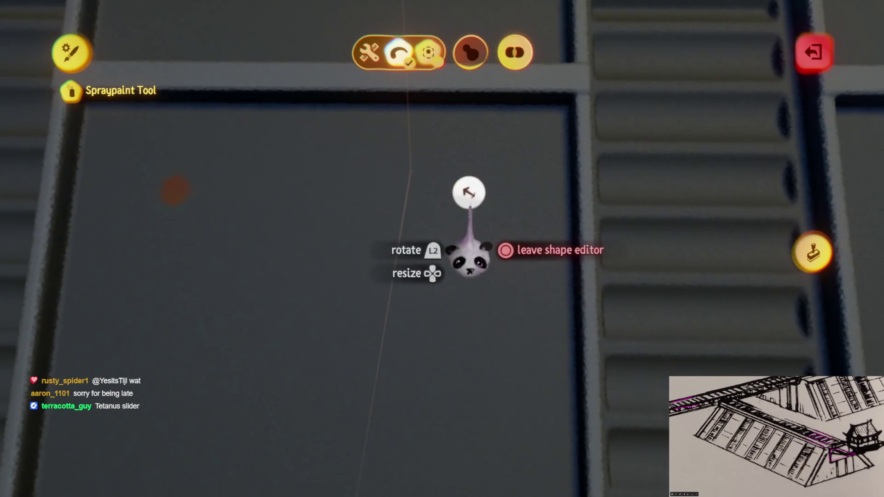
Pull the spray stamp's bottom handle in to make a long narrow cone, then close the shape editor.
{"action": "key", "text": "Escape"}
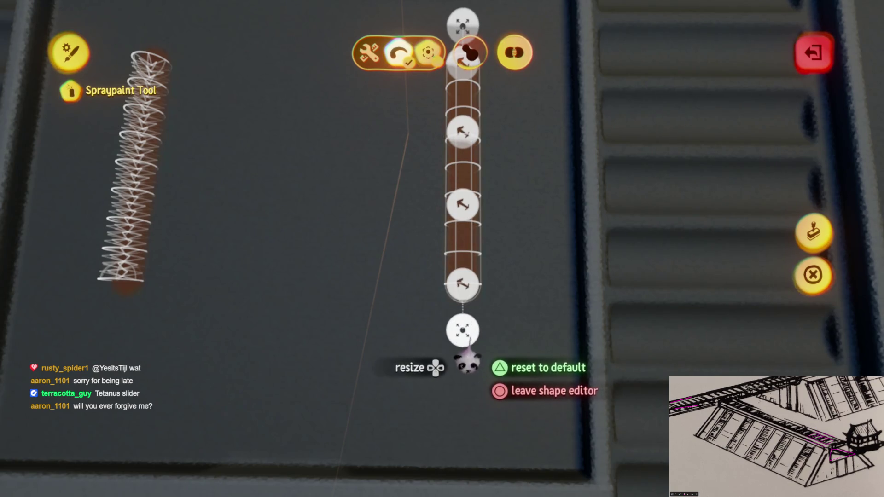
{"action": "left_click_drag", "start_coordinate": [469, 343], "coordinate": [463, 318]}
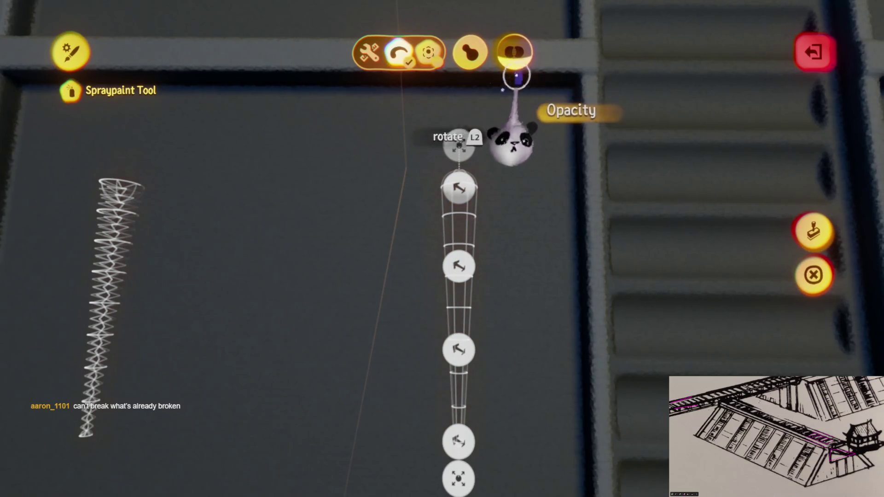
{"action": "key", "text": "Escape"}
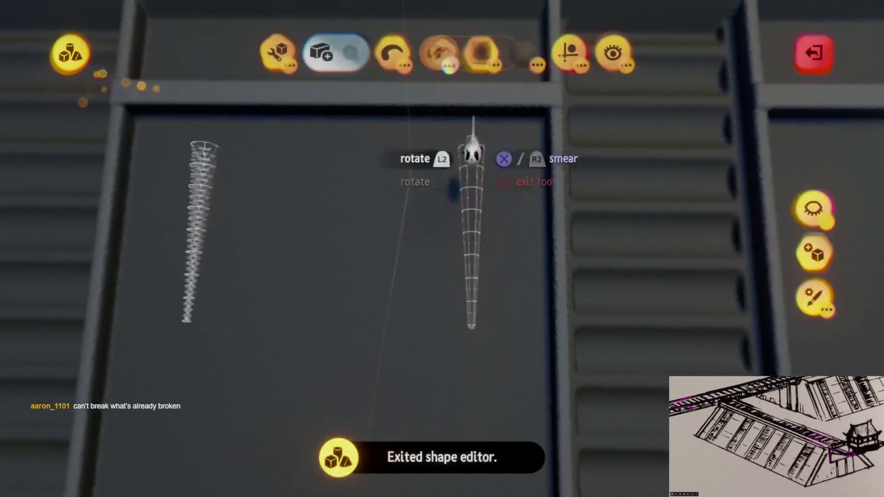
Open the guide and snapping options to select Surface Snap.
{"action": "left_click", "coordinate": [571, 57]}
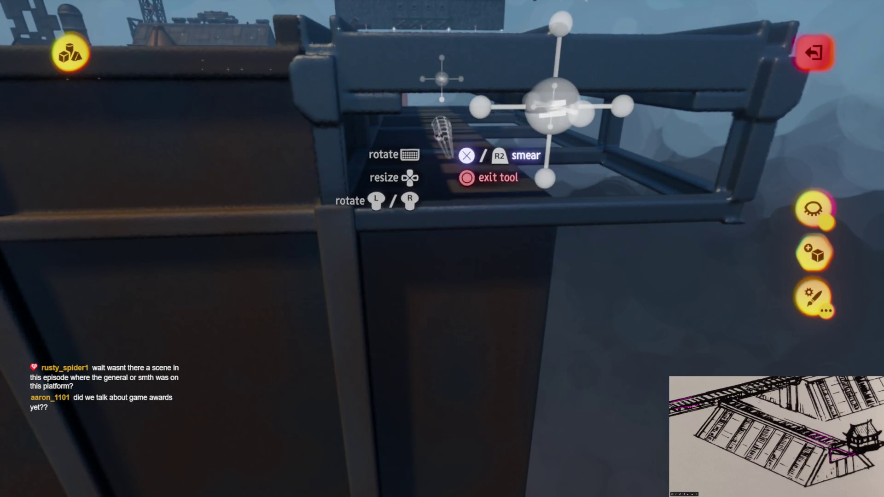
Hide everything except the wall module and confirm the rusty shade for smearing.
{"action": "left_click", "coordinate": [811, 209]}
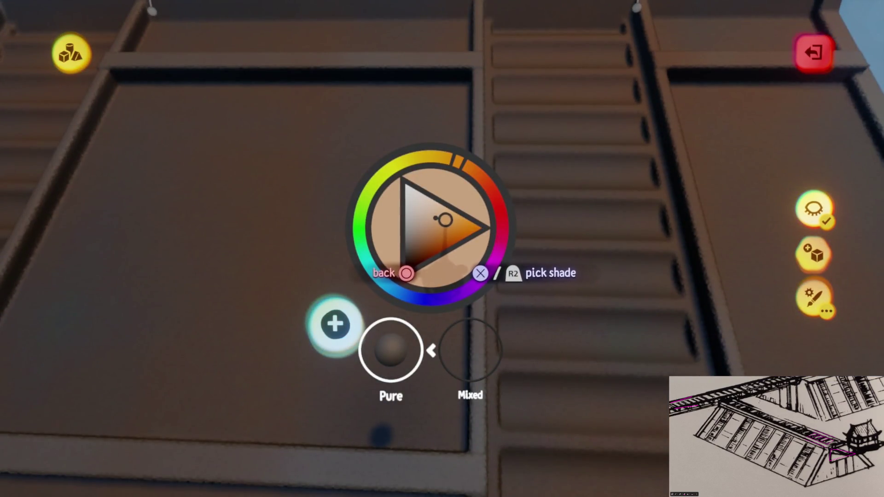
{"action": "key", "text": "Escape"}
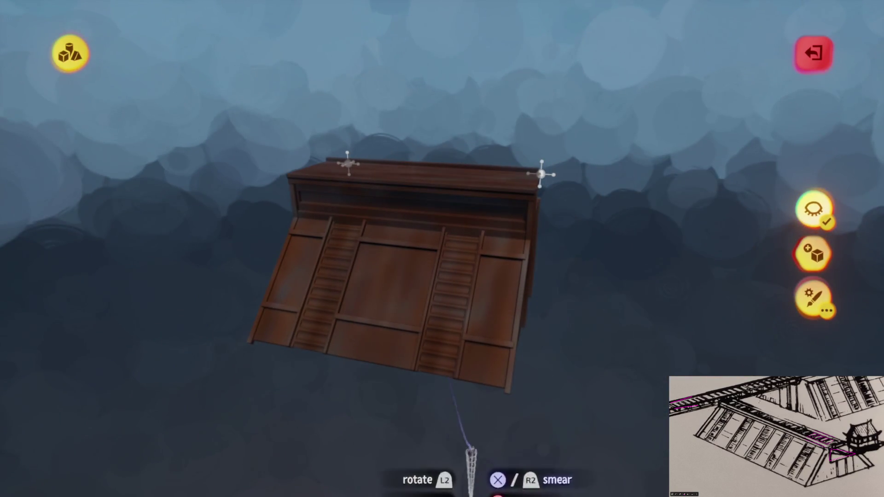
Exit sculpt mode, then go back into sculpting on the rusty brown wall module.
{"action": "key", "text": "Escape"}
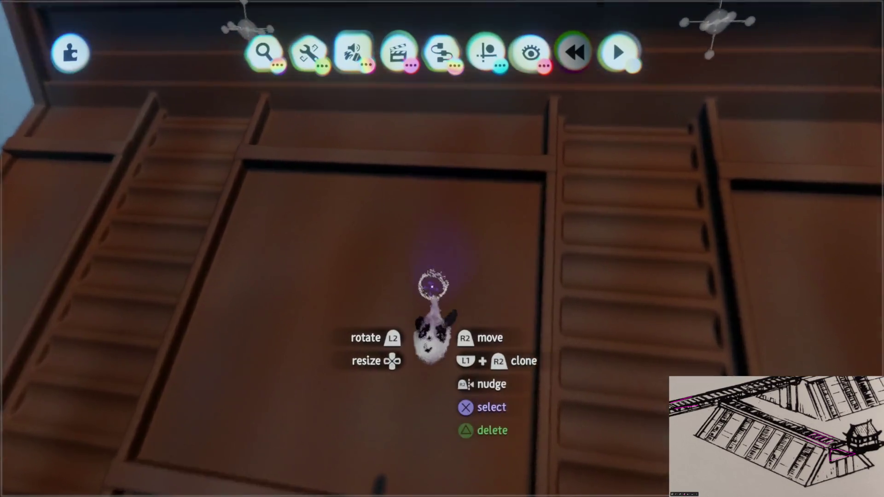
{"action": "left_click", "coordinate": [444, 253]}
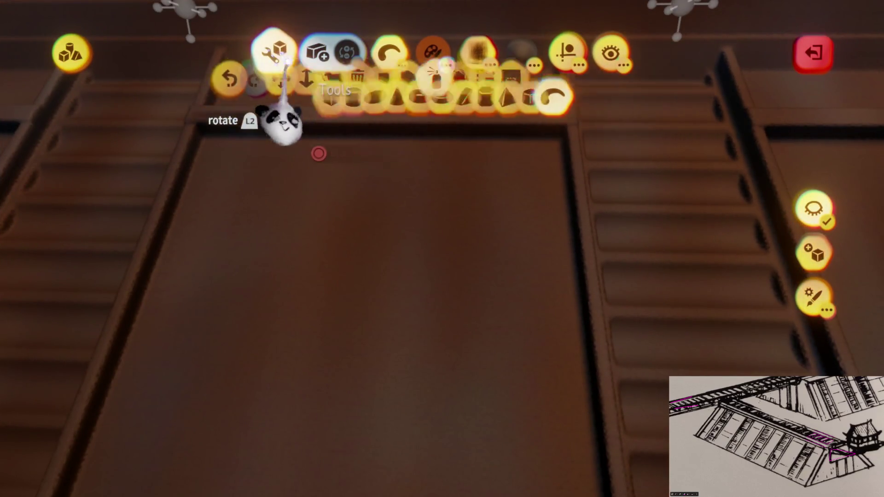
Make the brush a Filled Donut shape in a terracotta brown shade.
{"action": "left_click", "coordinate": [391, 55]}
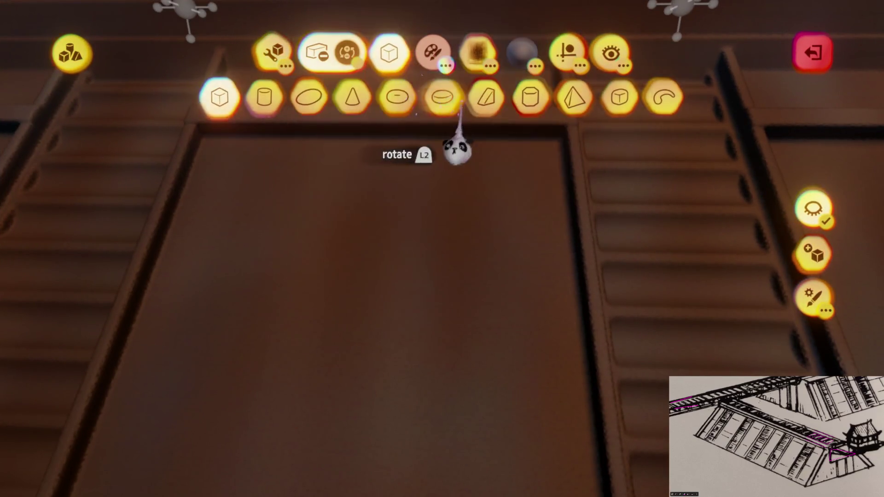
{"action": "left_click", "coordinate": [442, 96]}
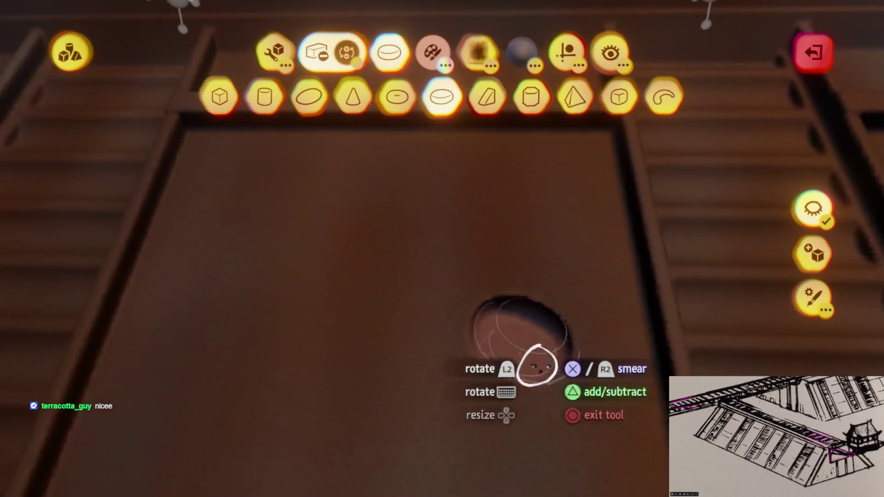
{"action": "key", "text": "c"}
{"action": "left_click", "coordinate": [478, 357]}
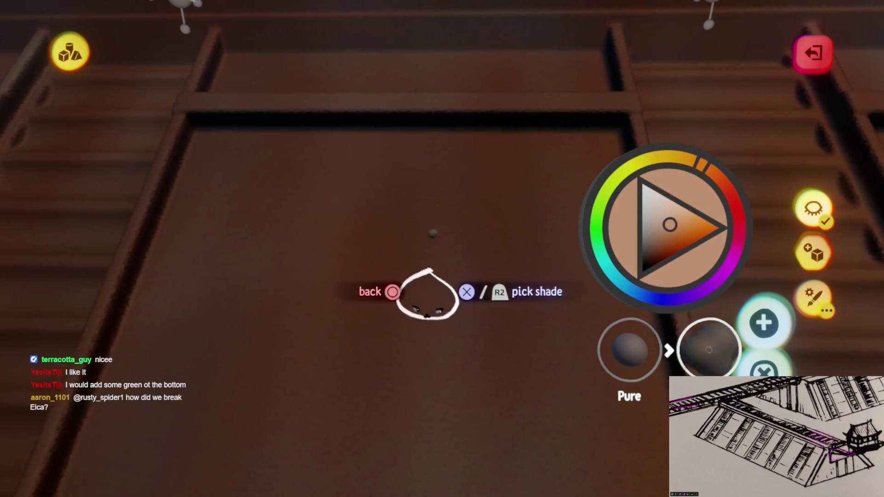
{"action": "key", "text": "Escape"}
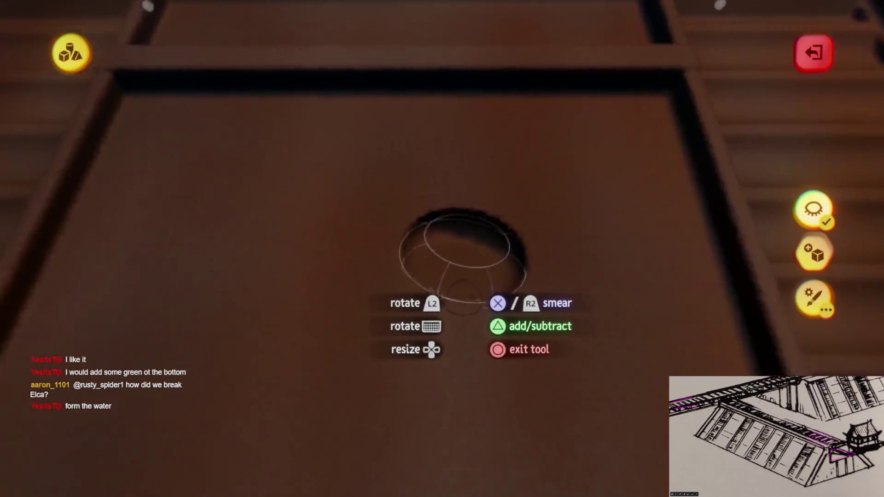
In the Smear Shape Tool, reshape the stamp into a broad flat disc.
{"action": "scroll", "coordinate": [472, 327], "scroll_direction": "up", "scroll_amount": 10}
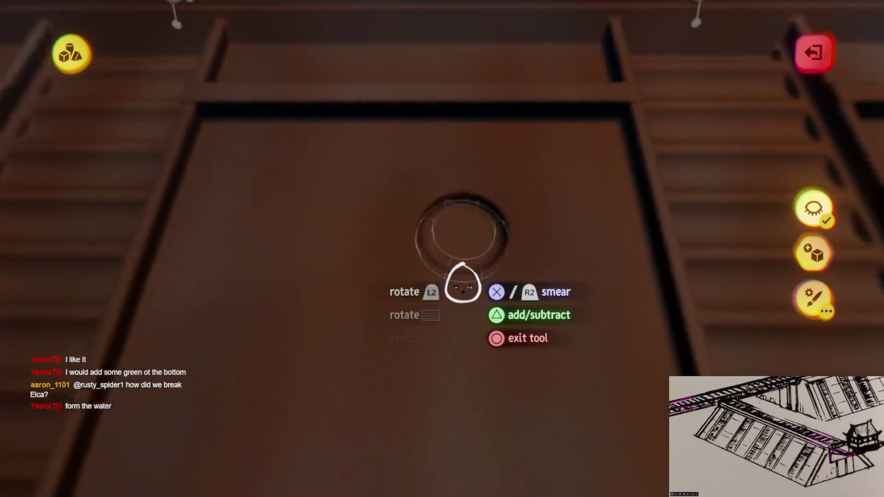
{"action": "scroll", "coordinate": [469, 257], "scroll_direction": "down", "scroll_amount": 10}
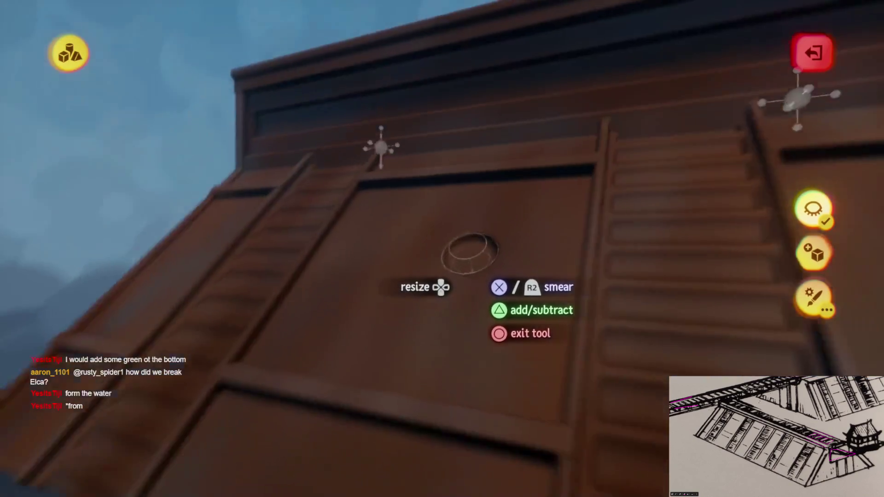
{"action": "key", "text": "Escape"}
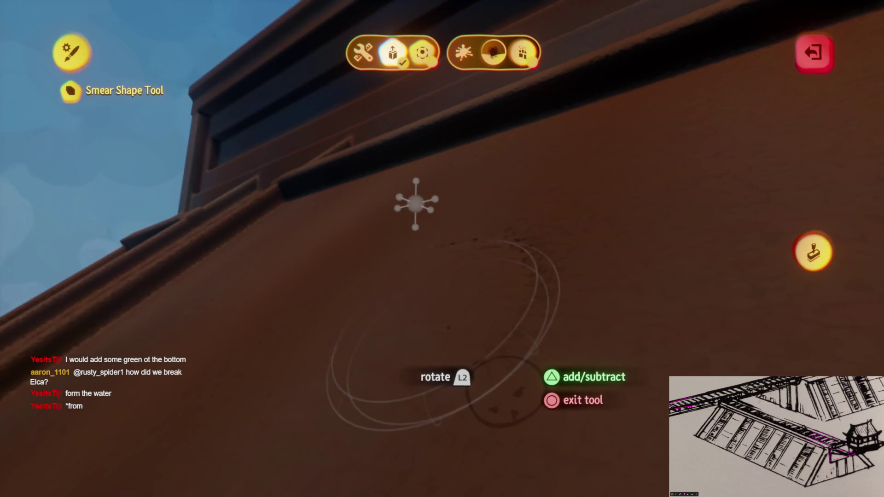
{"action": "key", "text": "Escape"}
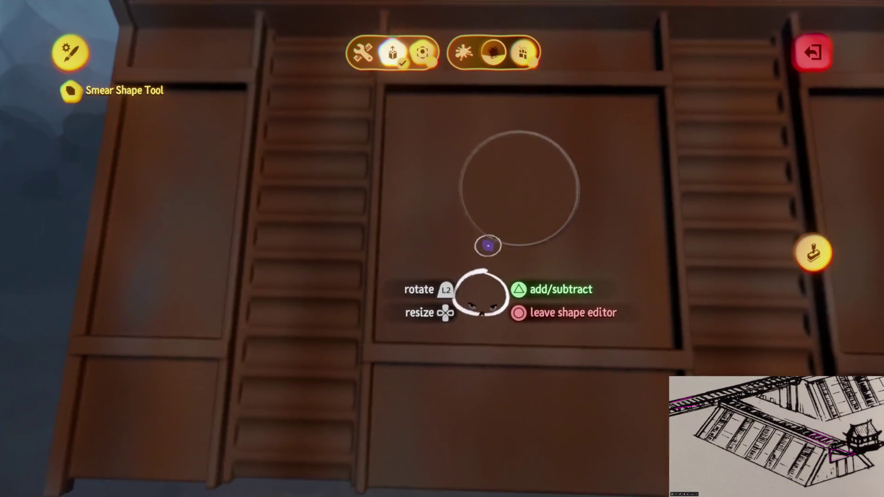
Exit the smear shape editor and return to the smear tool over the wall panels.
{"action": "key", "text": "Escape"}
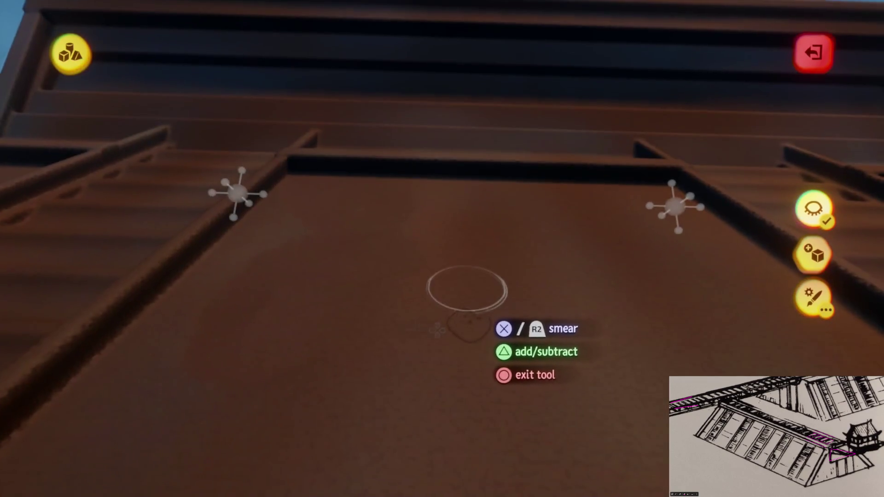
Smear darker rust streaks down and across the tall central wall panel beside the ladder.
{"action": "left_click", "coordinate": [479, 265]}
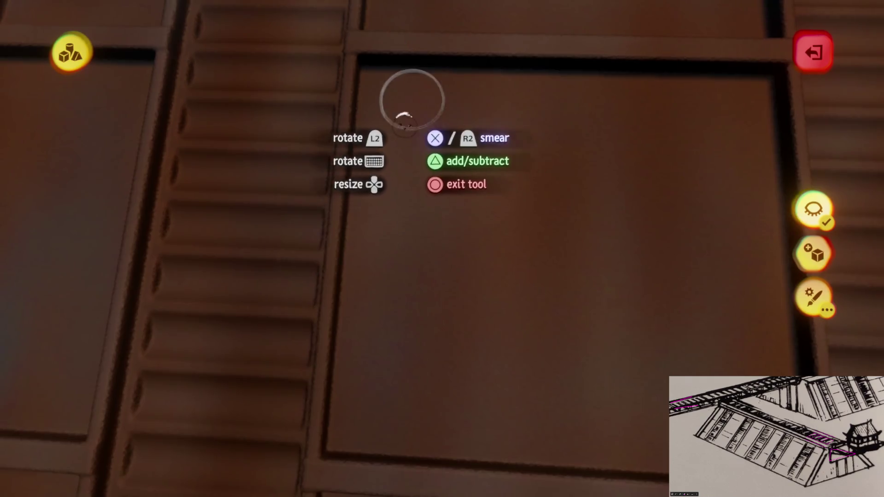
{"action": "mouse_move", "coordinate": [405, 118]}
{"action": "left_mouse_down"}
{"action": "mouse_move", "coordinate": [454, 375]}
{"action": "mouse_move", "coordinate": [510, 267]}
{"action": "mouse_move", "coordinate": [517, 447]}
{"action": "mouse_move", "coordinate": [352, 120]}
{"action": "mouse_move", "coordinate": [493, 119]}
{"action": "mouse_move", "coordinate": [513, 375]}
{"action": "mouse_move", "coordinate": [474, 424]}
{"action": "mouse_move", "coordinate": [481, 314]}
{"action": "left_mouse_up"}
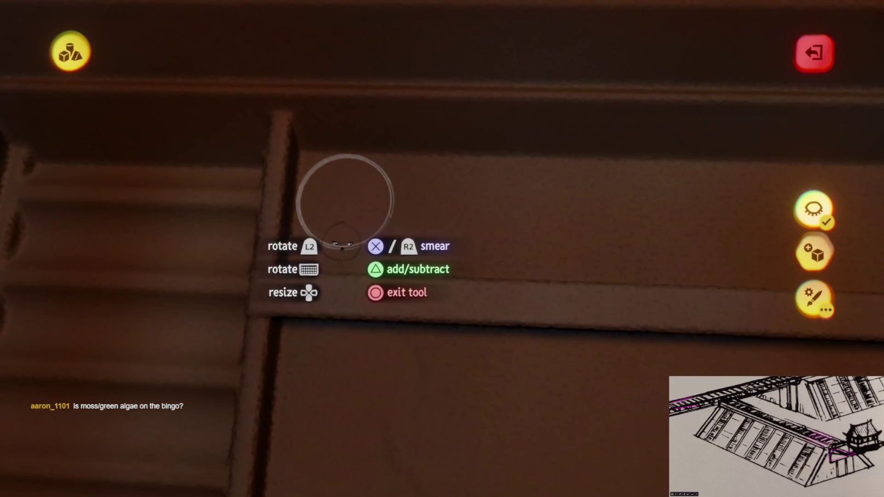
{"action": "mouse_move", "coordinate": [349, 192]}
{"action": "left_mouse_down"}
{"action": "mouse_move", "coordinate": [481, 265]}
{"action": "mouse_move", "coordinate": [518, 275]}
{"action": "mouse_move", "coordinate": [586, 268]}
{"action": "mouse_move", "coordinate": [504, 283]}
{"action": "mouse_move", "coordinate": [504, 267]}
{"action": "left_mouse_up"}
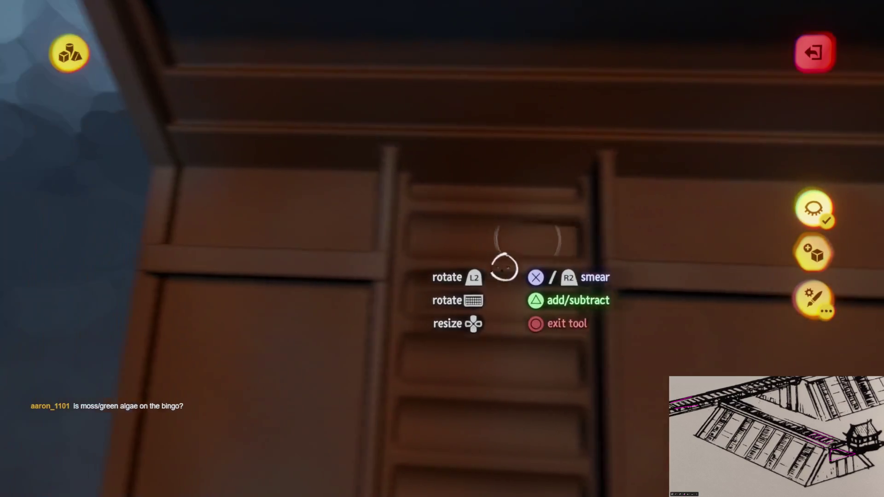
{"action": "mouse_move", "coordinate": [488, 226]}
{"action": "left_mouse_down"}
{"action": "mouse_move", "coordinate": [396, 221]}
{"action": "mouse_move", "coordinate": [490, 212]}
{"action": "mouse_move", "coordinate": [440, 175]}
{"action": "mouse_move", "coordinate": [458, 162]}
{"action": "left_mouse_up"}
{"action": "mouse_move", "coordinate": [473, 299]}
{"action": "left_mouse_down"}
{"action": "mouse_move", "coordinate": [441, 356]}
{"action": "mouse_move", "coordinate": [457, 391]}
{"action": "mouse_move", "coordinate": [505, 282]}
{"action": "mouse_move", "coordinate": [530, 401]}
{"action": "mouse_move", "coordinate": [470, 216]}
{"action": "mouse_move", "coordinate": [438, 201]}
{"action": "mouse_move", "coordinate": [509, 197]}
{"action": "mouse_move", "coordinate": [433, 323]}
{"action": "mouse_move", "coordinate": [466, 244]}
{"action": "left_mouse_up"}
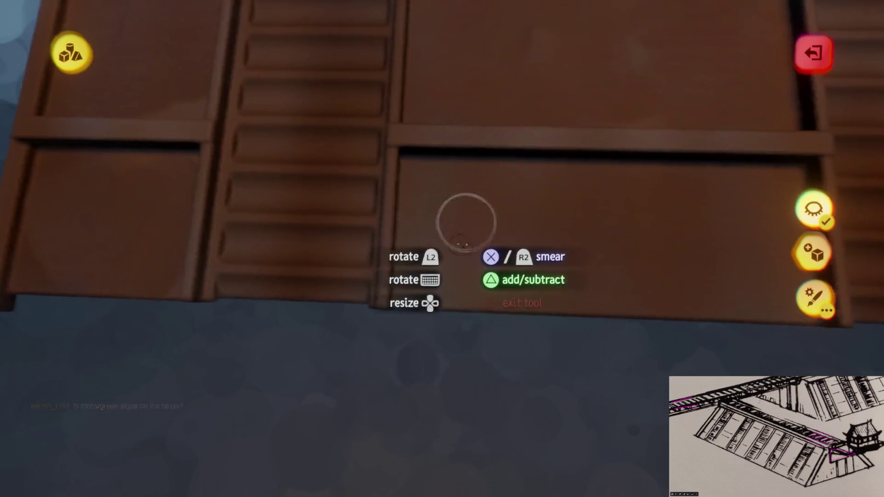
{"action": "mouse_move", "coordinate": [426, 201]}
{"action": "left_mouse_down"}
{"action": "mouse_move", "coordinate": [468, 198]}
{"action": "mouse_move", "coordinate": [452, 233]}
{"action": "mouse_move", "coordinate": [544, 262]}
{"action": "mouse_move", "coordinate": [589, 257]}
{"action": "mouse_move", "coordinate": [470, 292]}
{"action": "mouse_move", "coordinate": [458, 276]}
{"action": "mouse_move", "coordinate": [479, 286]}
{"action": "left_mouse_up"}
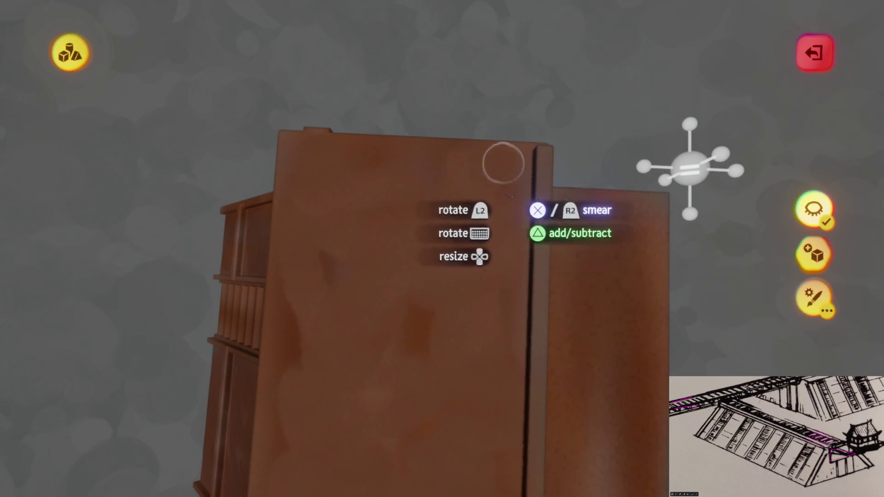
Leave sculpting and stamp a spotlight, enlarged to 160%, above the wall's top beam.
{"action": "key", "text": "Escape"}
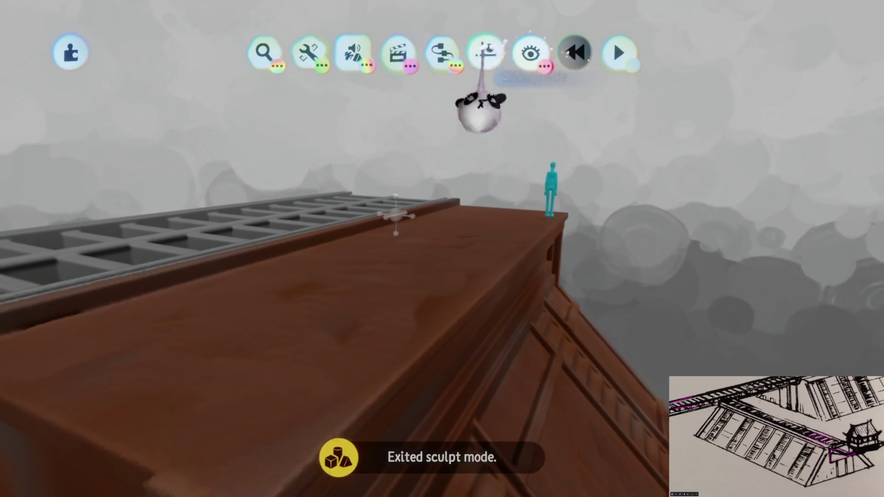
{"action": "left_click", "coordinate": [485, 51]}
{"action": "left_click", "coordinate": [509, 95]}
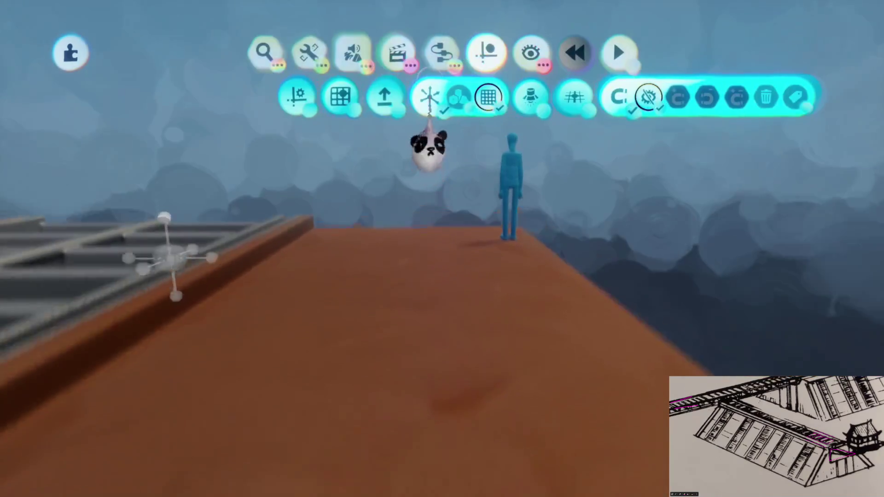
{"action": "mouse_move", "coordinate": [460, 109]}
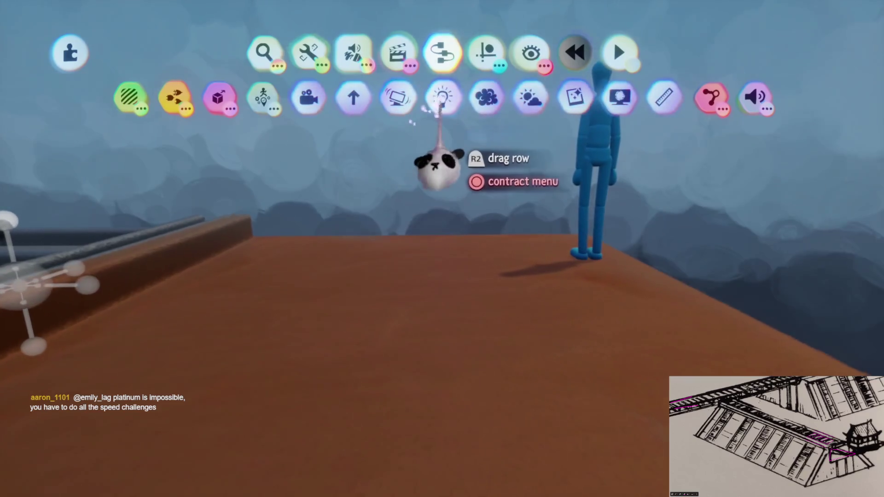
{"action": "left_click", "coordinate": [442, 97]}
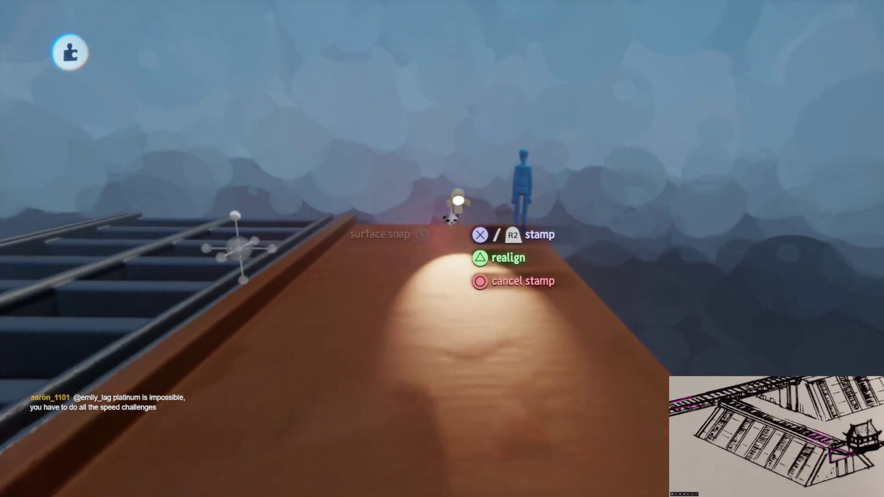
{"action": "left_click_drag", "start_coordinate": [452, 199], "coordinate": [454, 205]}
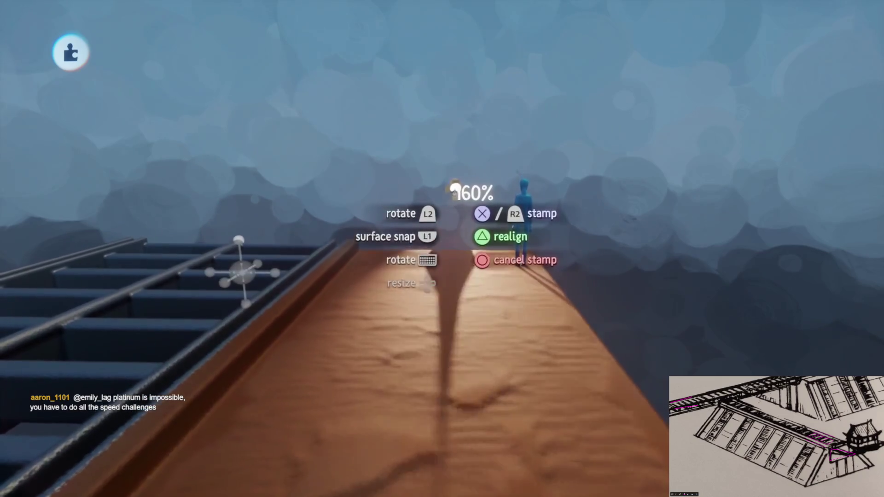
{"action": "left_click", "coordinate": [454, 205]}
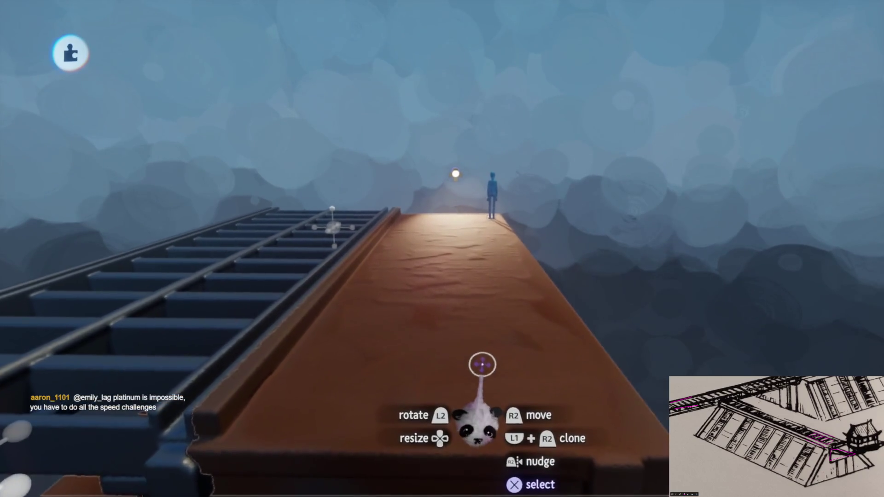
Move the spotlight down in front of the ladder face, then orbit around the module.
{"action": "mouse_move", "coordinate": [474, 241]}
{"action": "mouse_move", "coordinate": [449, 174]}
{"action": "left_mouse_down"}
{"action": "mouse_move", "coordinate": [460, 286]}
{"action": "mouse_move", "coordinate": [508, 234]}
{"action": "mouse_move", "coordinate": [504, 216]}
{"action": "left_mouse_up"}
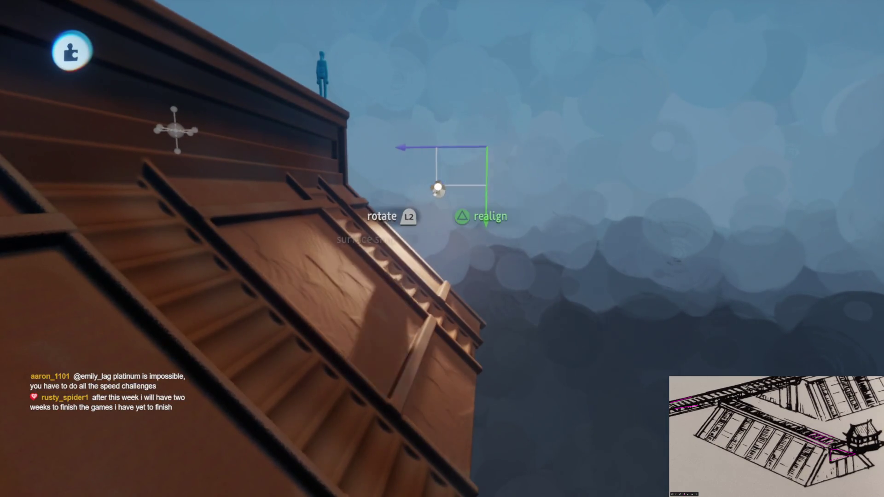
{"action": "mouse_move", "coordinate": [438, 188]}
{"action": "left_mouse_down"}
{"action": "mouse_move", "coordinate": [461, 295]}
{"action": "mouse_move", "coordinate": [429, 302]}
{"action": "left_mouse_up"}
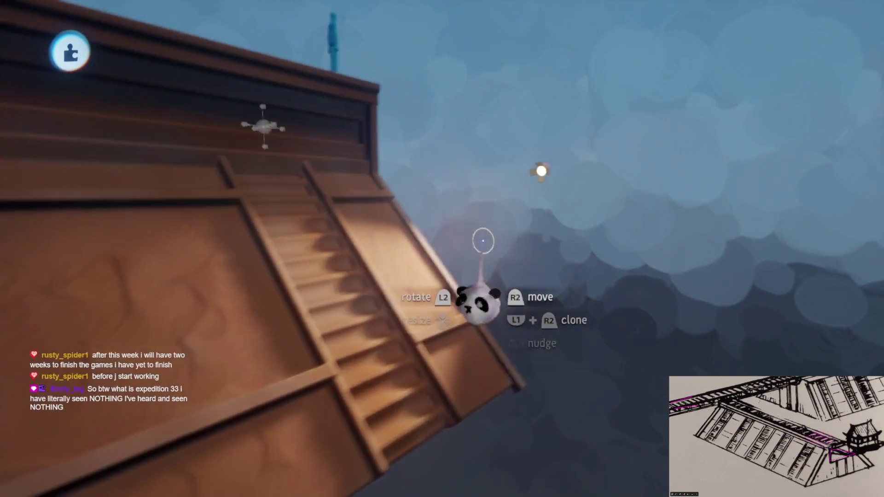
{"action": "mouse_move", "coordinate": [480, 237]}
{"action": "left_mouse_down"}
{"action": "mouse_move", "coordinate": [503, 166]}
{"action": "mouse_move", "coordinate": [500, 176]}
{"action": "mouse_move", "coordinate": [479, 165]}
{"action": "left_mouse_up"}
{"action": "scroll", "coordinate": [438, 308], "scroll_direction": "up", "scroll_amount": 3}
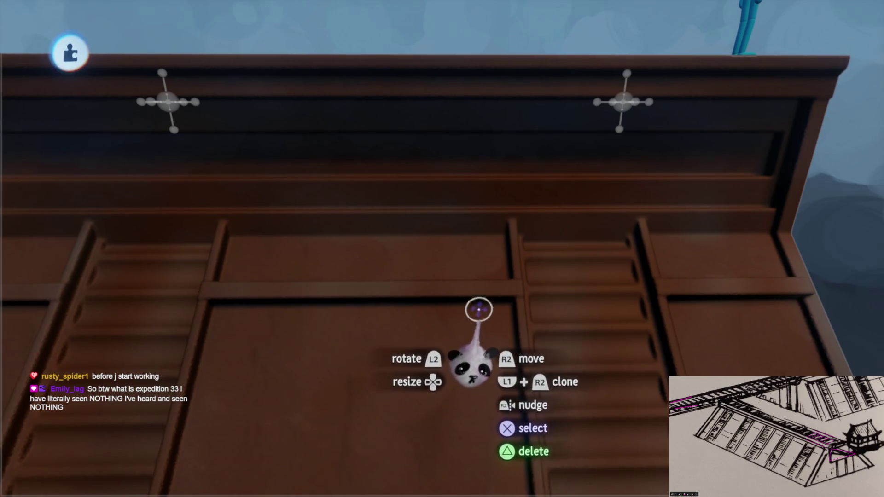
{"action": "scroll", "coordinate": [481, 327], "scroll_direction": "down", "scroll_amount": 5}
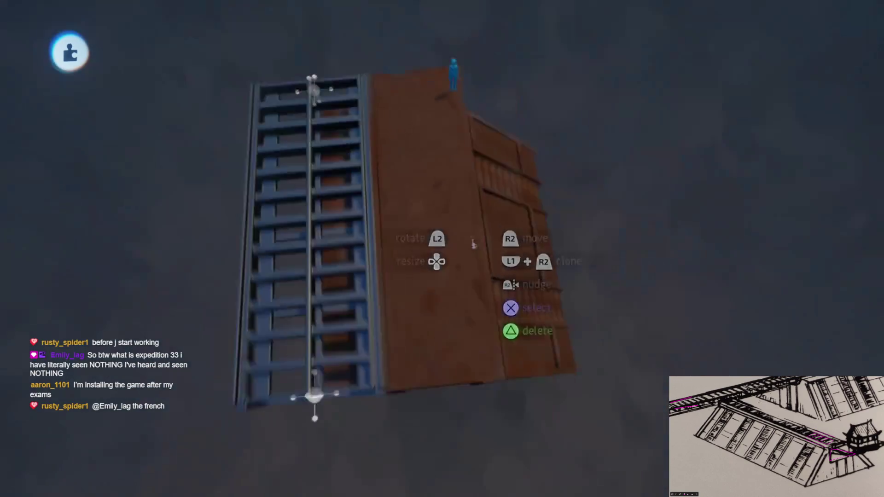
{"action": "left_click_drag", "start_coordinate": [461, 207], "coordinate": [507, 185]}
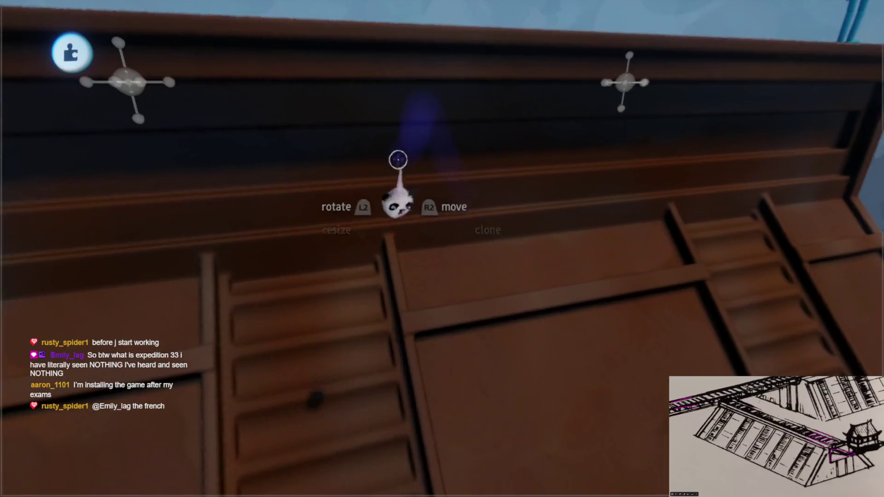
{"action": "mouse_move", "coordinate": [397, 158]}
{"action": "left_mouse_down"}
{"action": "mouse_move", "coordinate": [438, 247]}
{"action": "mouse_move", "coordinate": [434, 237]}
{"action": "mouse_move", "coordinate": [460, 263]}
{"action": "mouse_move", "coordinate": [472, 222]}
{"action": "mouse_move", "coordinate": [509, 228]}
{"action": "mouse_move", "coordinate": [479, 239]}
{"action": "mouse_move", "coordinate": [474, 203]}
{"action": "mouse_move", "coordinate": [331, 171]}
{"action": "mouse_move", "coordinate": [786, 65]}
{"action": "mouse_move", "coordinate": [631, 27]}
{"action": "mouse_move", "coordinate": [474, 10]}
{"action": "mouse_move", "coordinate": [461, 172]}
{"action": "left_mouse_up"}
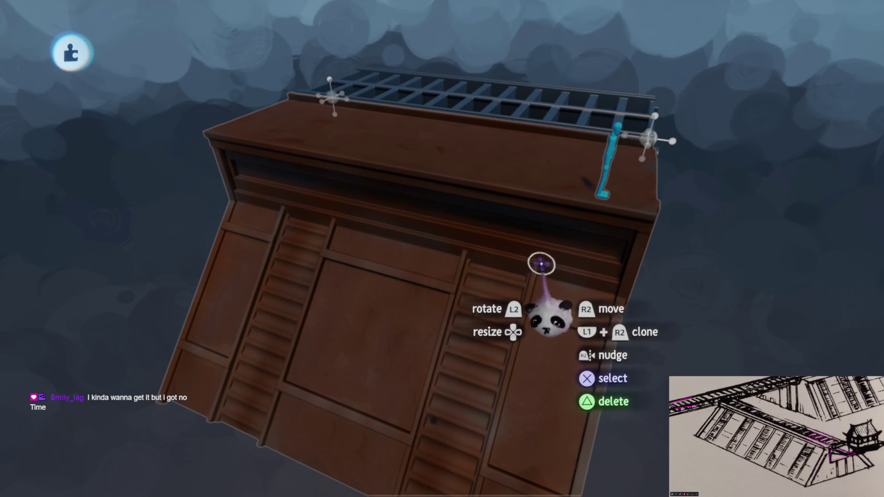
{"action": "scroll", "coordinate": [532, 291], "scroll_direction": "up", "scroll_amount": 5}
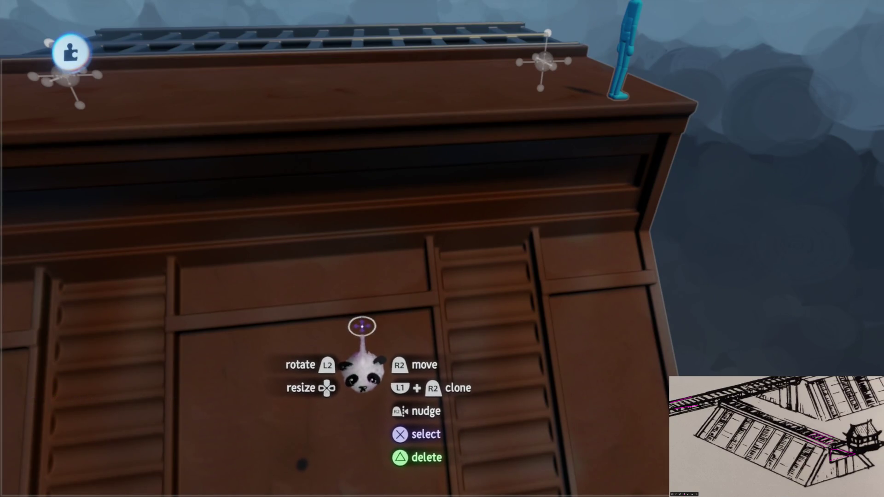
{"action": "scroll", "coordinate": [354, 324], "scroll_direction": "down", "scroll_amount": 3}
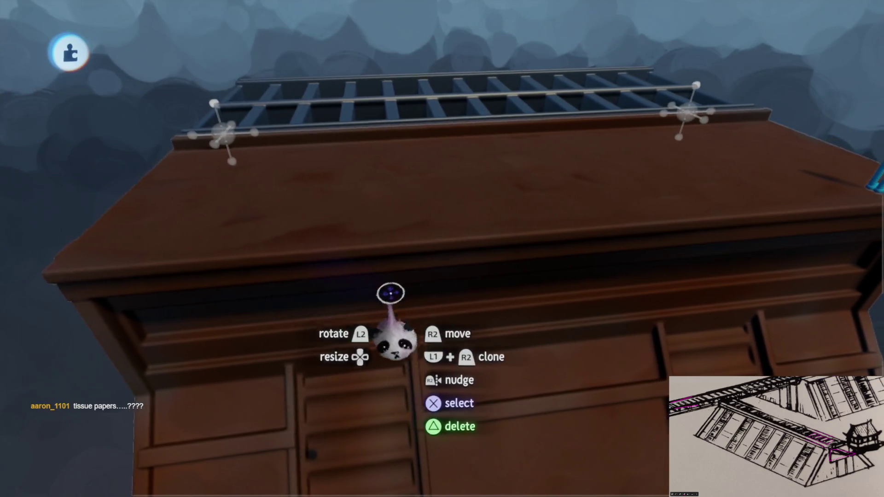
{"action": "scroll", "coordinate": [361, 286], "scroll_direction": "down", "scroll_amount": 3}
{"action": "scroll", "coordinate": [425, 360], "scroll_direction": "down", "scroll_amount": 5}
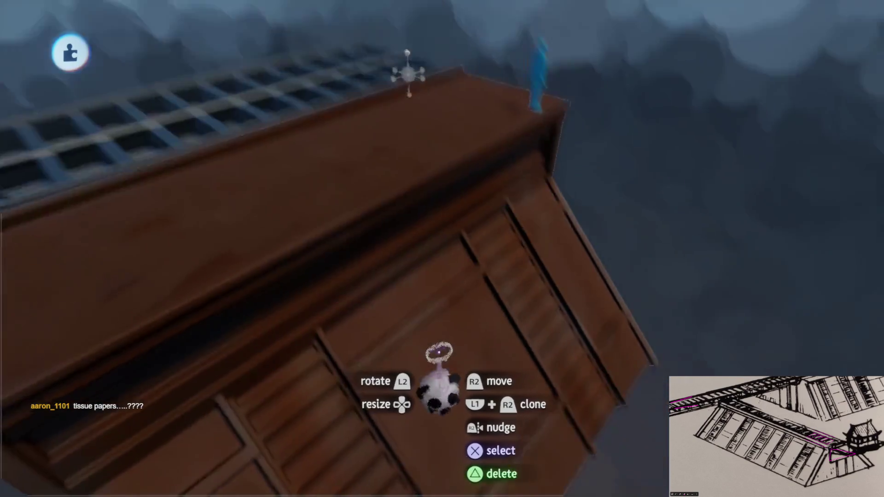
{"action": "scroll", "coordinate": [439, 308], "scroll_direction": "up", "scroll_amount": 5}
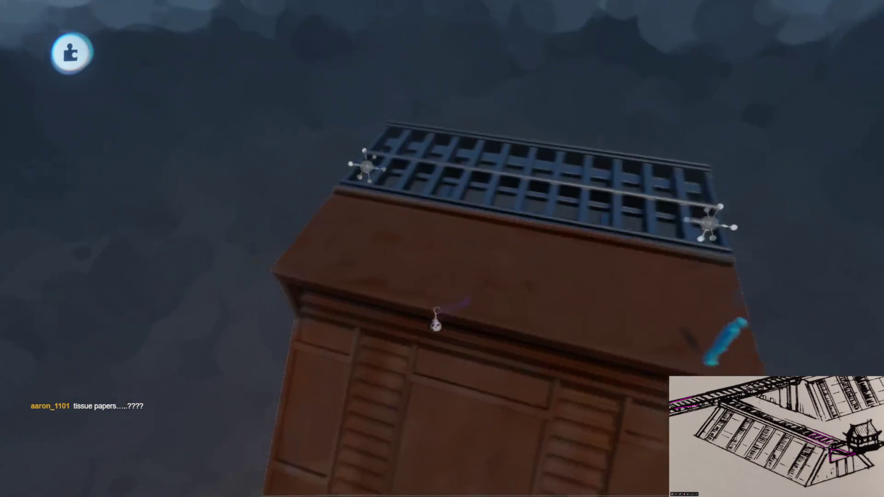
{"action": "scroll", "coordinate": [446, 339], "scroll_direction": "up", "scroll_amount": 5}
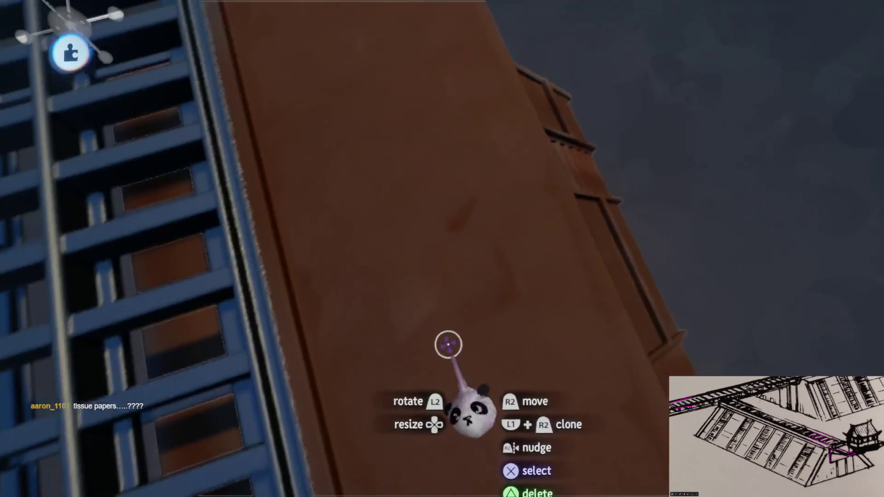
{"action": "scroll", "coordinate": [443, 334], "scroll_direction": "down", "scroll_amount": 5}
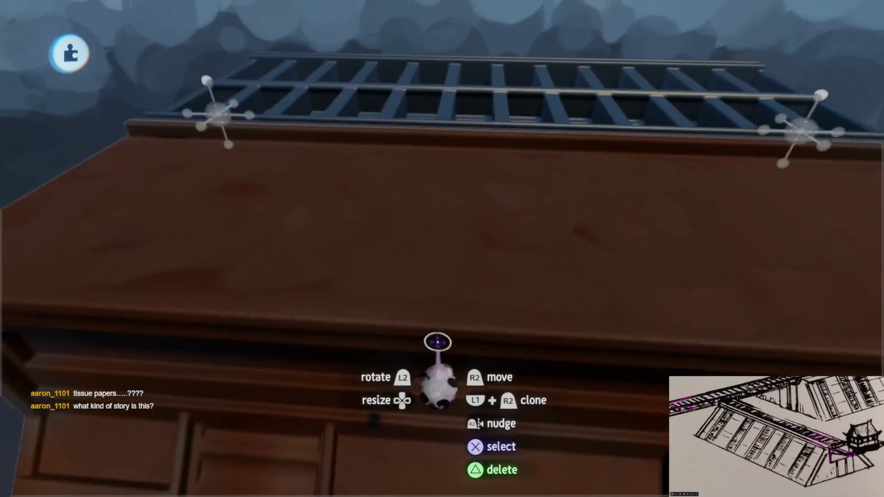
{"action": "scroll", "coordinate": [446, 349], "scroll_direction": "up", "scroll_amount": 2}
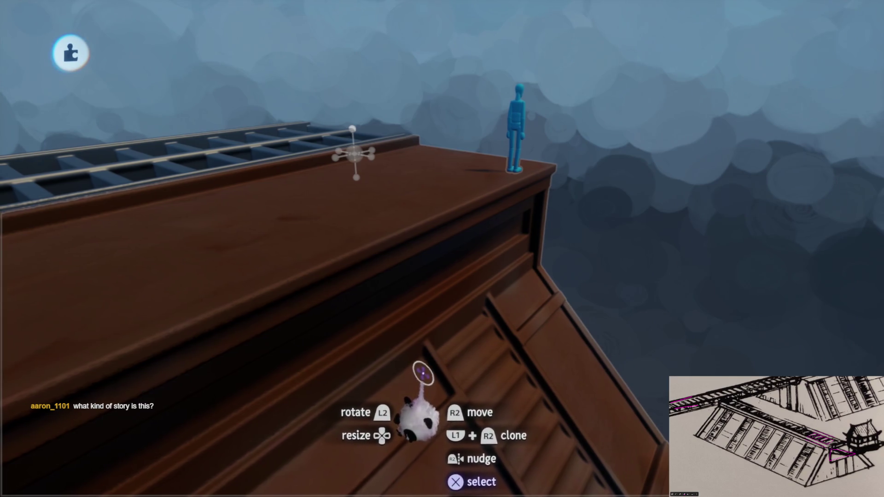
{"action": "scroll", "coordinate": [423, 374], "scroll_direction": "up", "scroll_amount": 1}
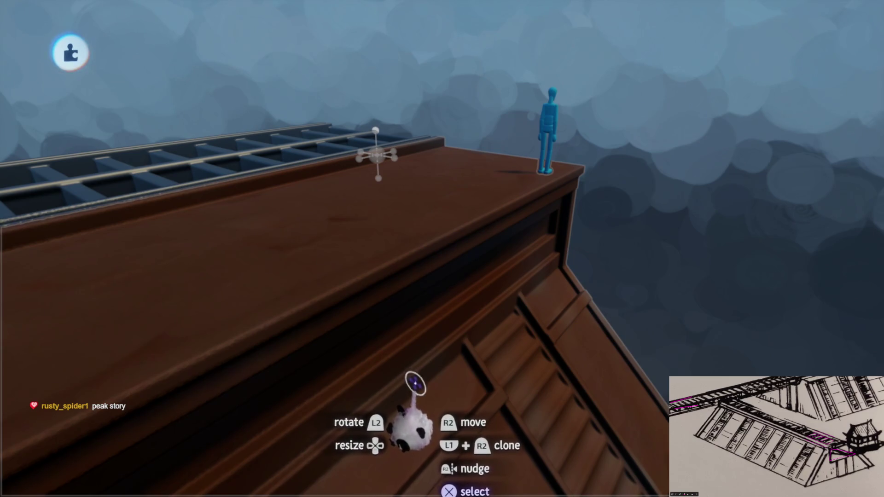
{"action": "scroll", "coordinate": [416, 369], "scroll_direction": "down", "scroll_amount": 5}
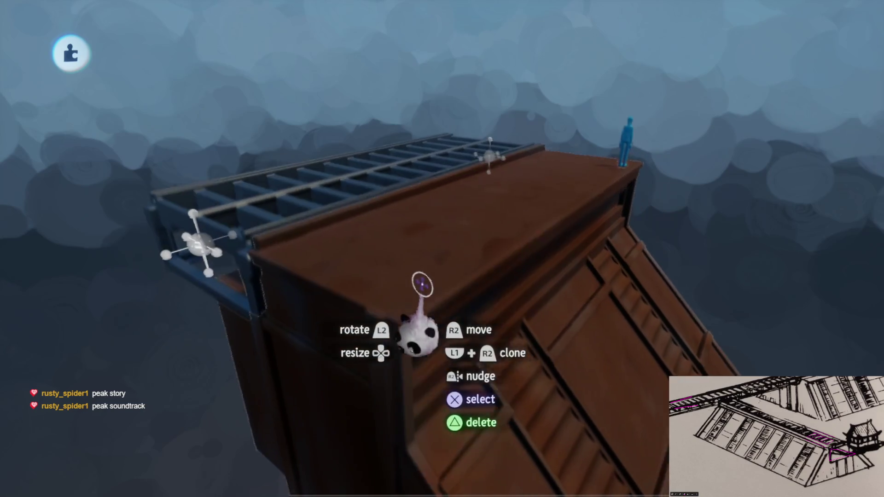
{"action": "scroll", "coordinate": [418, 252], "scroll_direction": "up", "scroll_amount": 5}
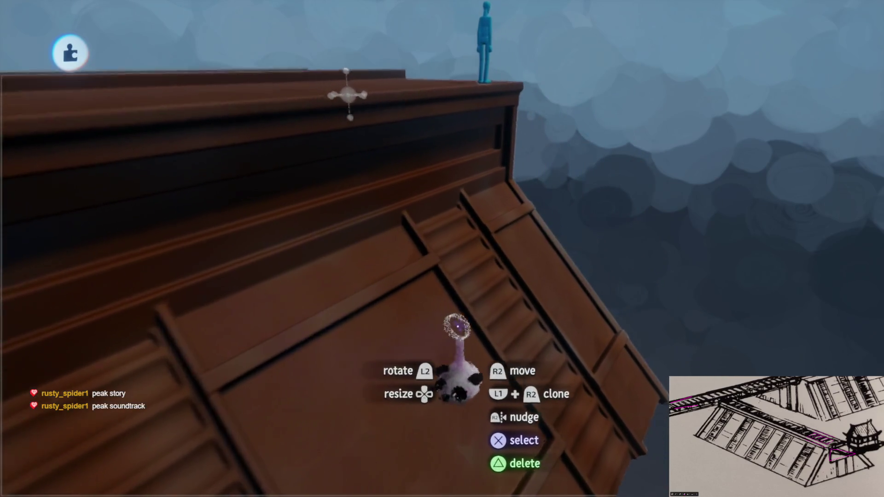
{"action": "scroll", "coordinate": [453, 306], "scroll_direction": "down", "scroll_amount": 5}
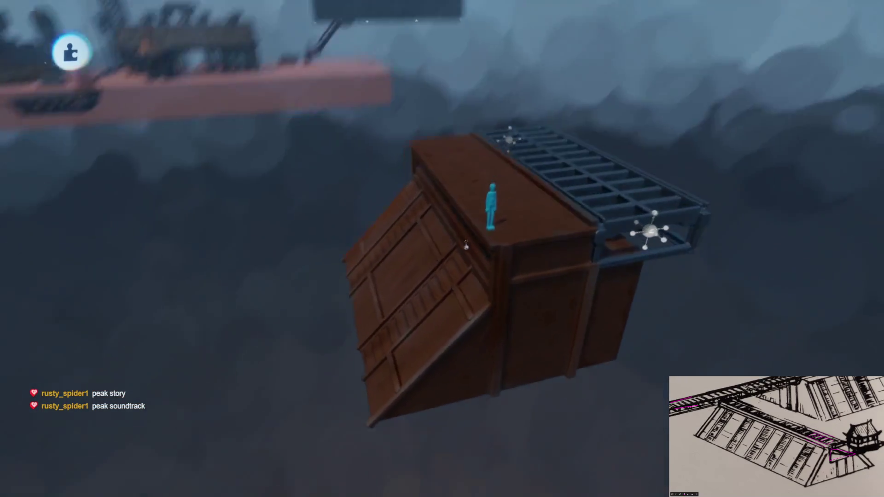
{"action": "scroll", "coordinate": [466, 247], "scroll_direction": "left", "scroll_amount": 10}
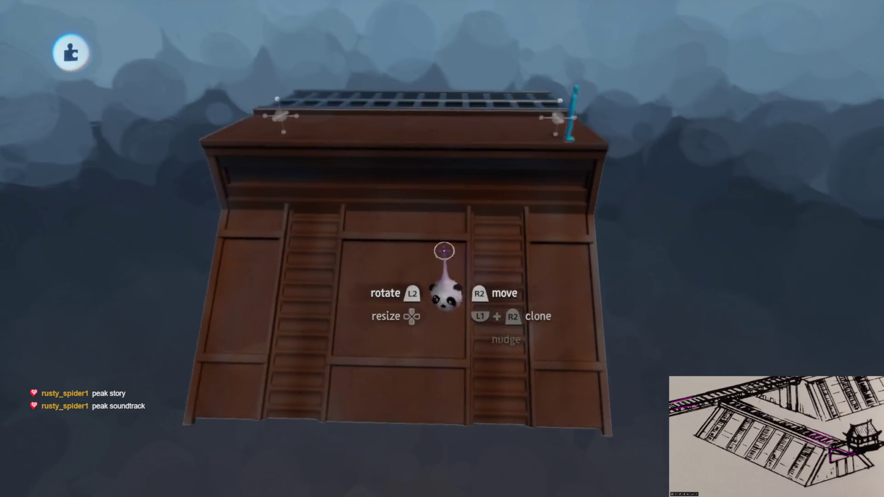
{"action": "scroll", "coordinate": [446, 241], "scroll_direction": "left", "scroll_amount": 10}
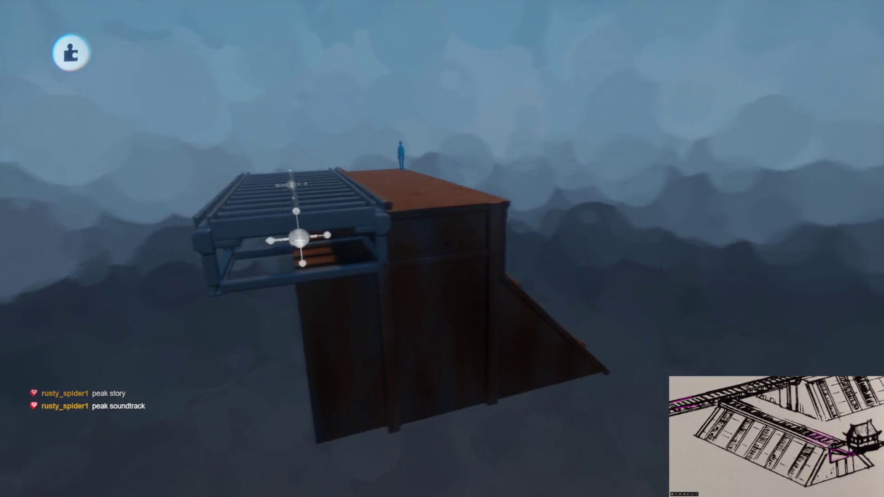
{"action": "scroll", "coordinate": [442, 249], "scroll_direction": "left", "scroll_amount": 10}
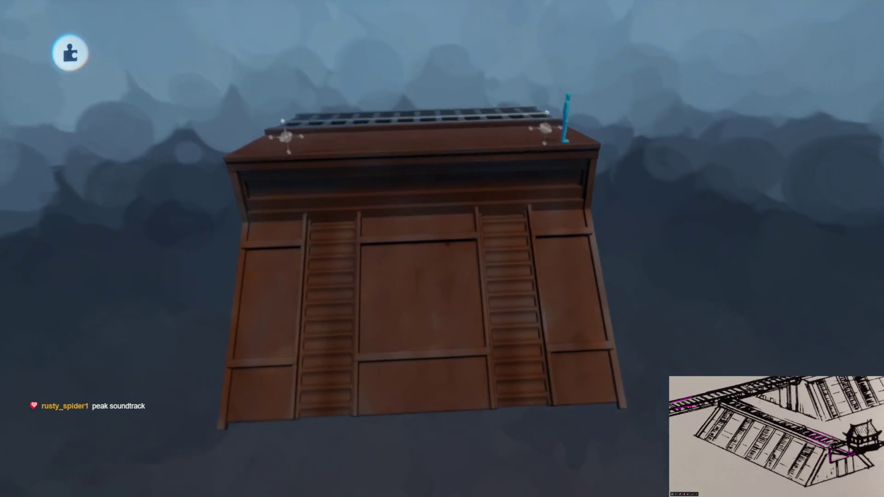
{"action": "scroll", "coordinate": [453, 275], "scroll_direction": "up", "scroll_amount": 10}
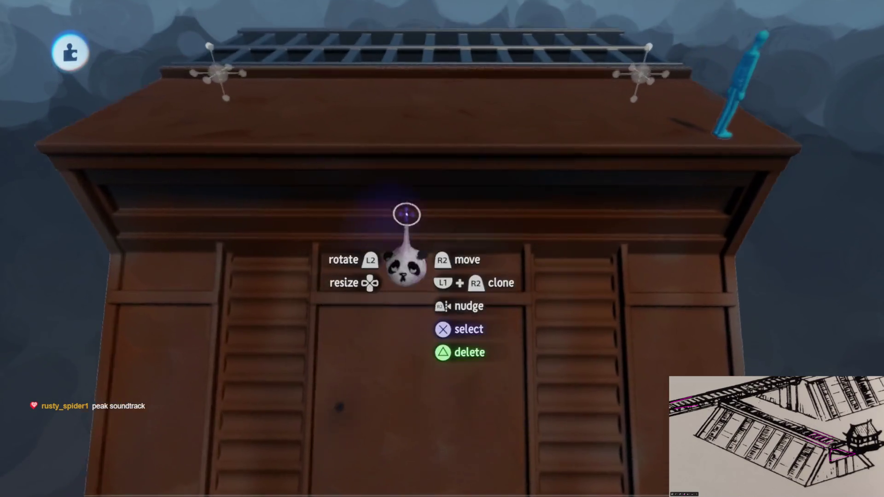
{"action": "scroll", "coordinate": [442, 249], "scroll_direction": "up", "scroll_amount": 10}
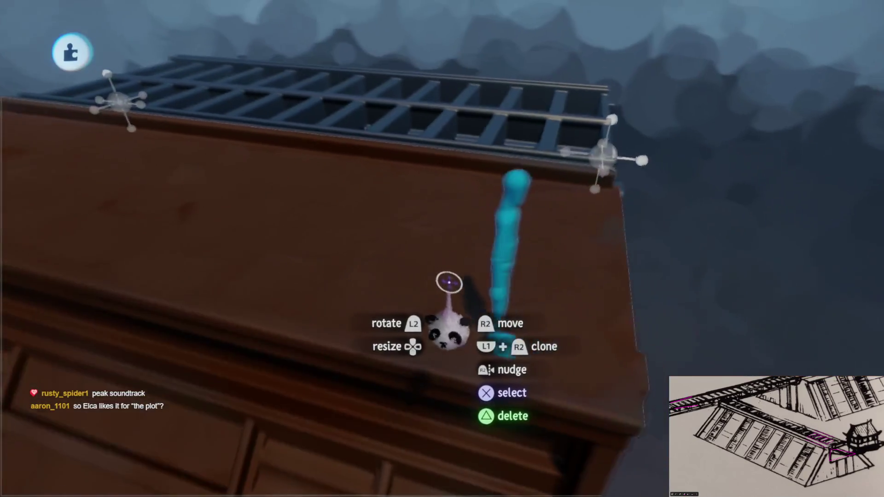
{"action": "scroll", "coordinate": [453, 291], "scroll_direction": "left", "scroll_amount": 10}
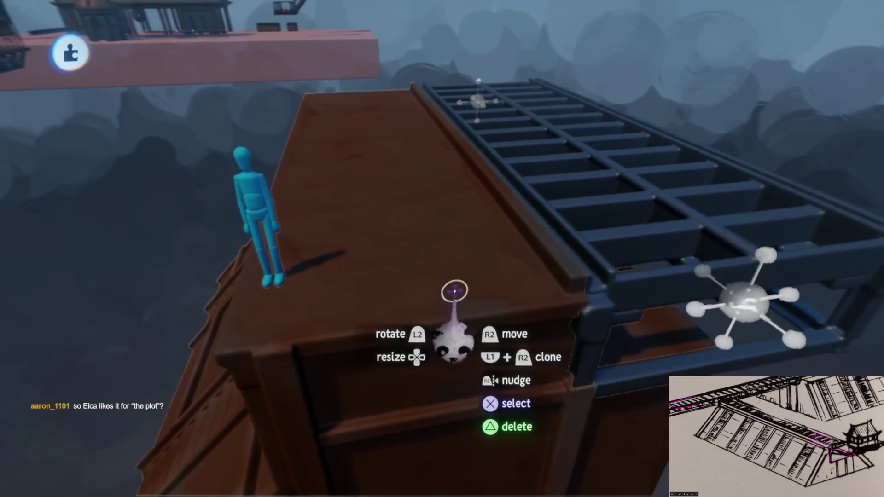
{"action": "scroll", "coordinate": [448, 267], "scroll_direction": "left", "scroll_amount": 5}
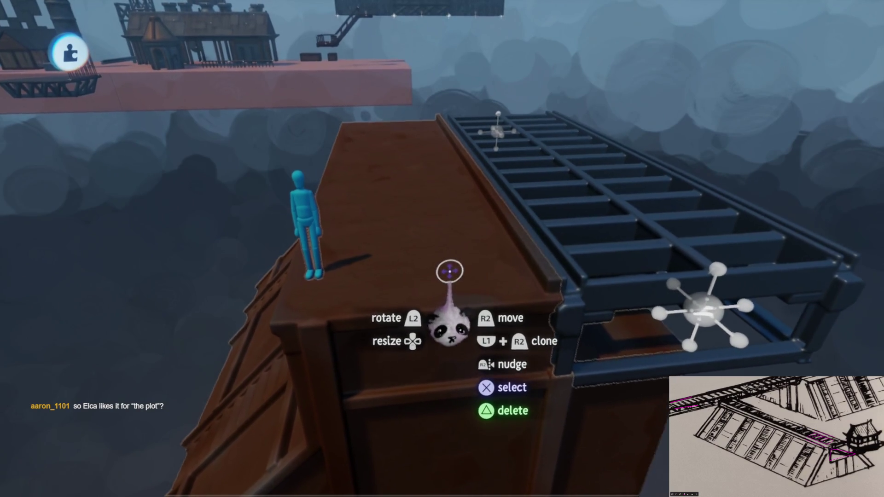
{"action": "scroll", "coordinate": [450, 275], "scroll_direction": "down", "scroll_amount": 5}
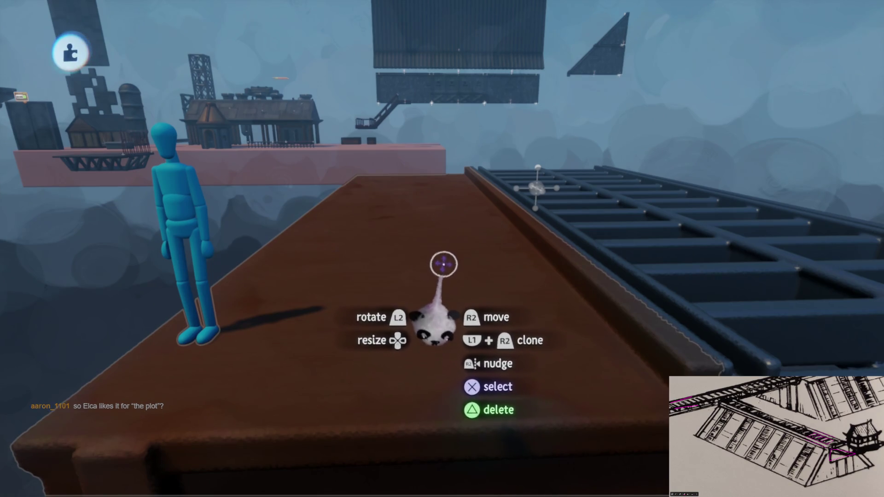
{"action": "mouse_move", "coordinate": [470, 270]}
{"action": "left_mouse_down"}
{"action": "mouse_move", "coordinate": [476, 247]}
{"action": "mouse_move", "coordinate": [449, 252]}
{"action": "mouse_move", "coordinate": [383, 316]}
{"action": "left_mouse_up"}
{"action": "mouse_move", "coordinate": [438, 281]}
{"action": "left_mouse_down"}
{"action": "mouse_move", "coordinate": [438, 316]}
{"action": "mouse_move", "coordinate": [450, 316]}
{"action": "mouse_move", "coordinate": [436, 192]}
{"action": "mouse_move", "coordinate": [428, 239]}
{"action": "mouse_move", "coordinate": [430, 187]}
{"action": "mouse_move", "coordinate": [442, 247]}
{"action": "mouse_move", "coordinate": [432, 300]}
{"action": "mouse_move", "coordinate": [438, 352]}
{"action": "mouse_move", "coordinate": [431, 332]}
{"action": "left_mouse_up"}
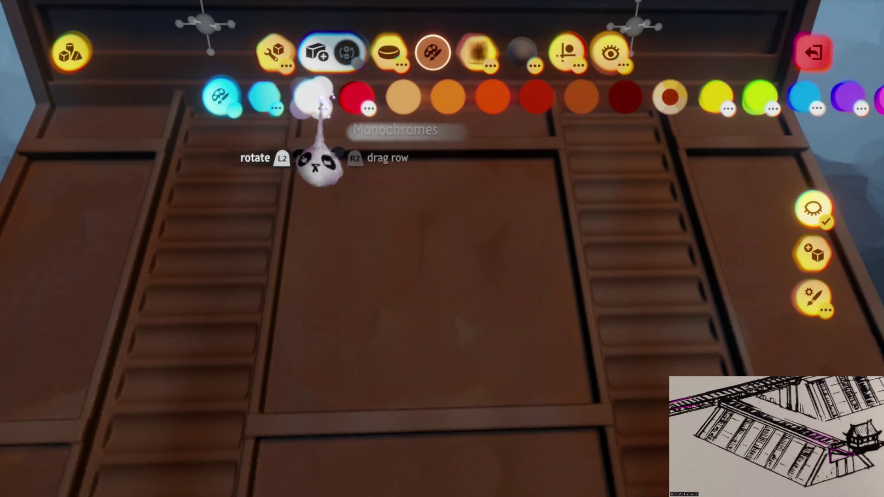
Switch swatches to Monochromes, enable Clipped Mirror, and bring up the spraypaint tool settings.
{"action": "left_click", "coordinate": [322, 102]}
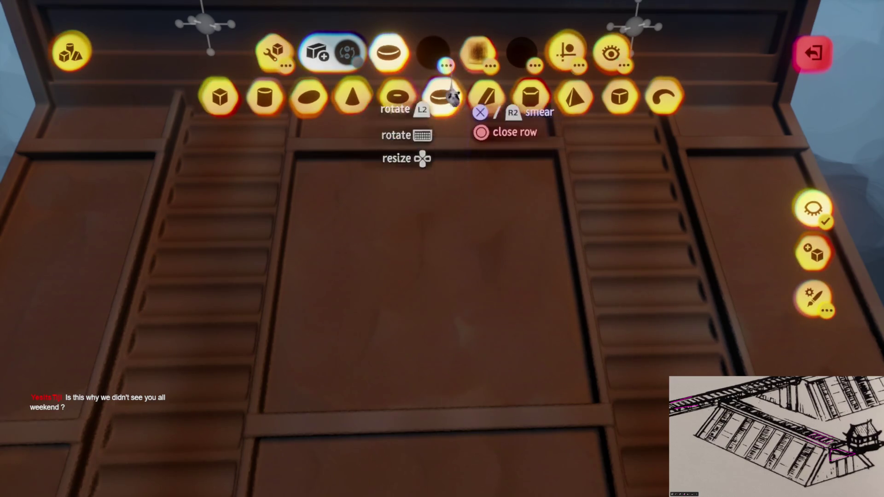
{"action": "scroll", "coordinate": [442, 267], "scroll_direction": "up", "scroll_amount": 3}
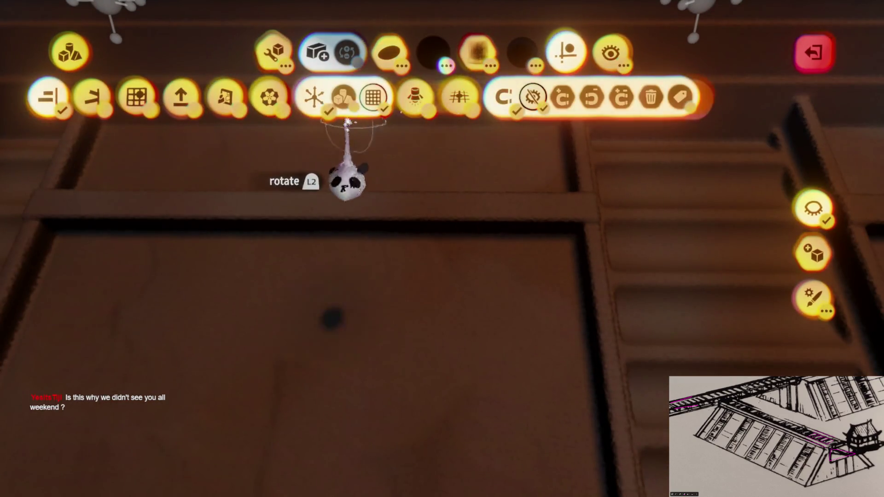
{"action": "left_click", "coordinate": [240, 96]}
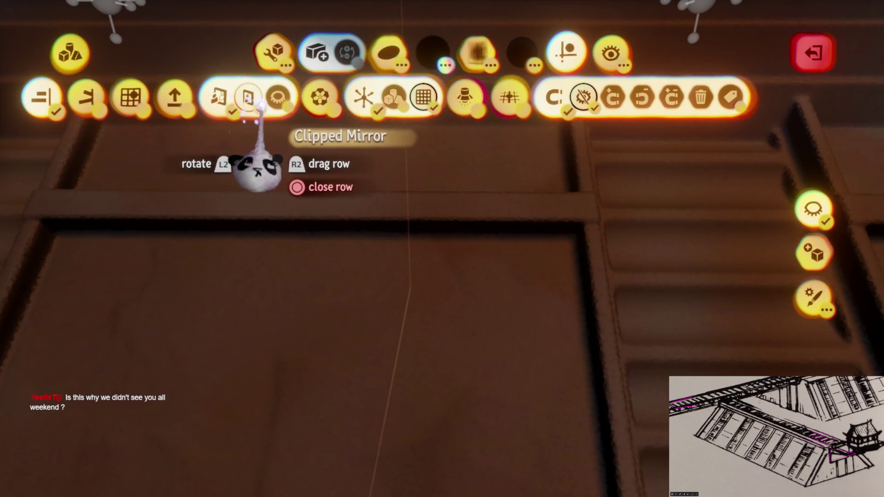
{"action": "left_click", "coordinate": [364, 97]}
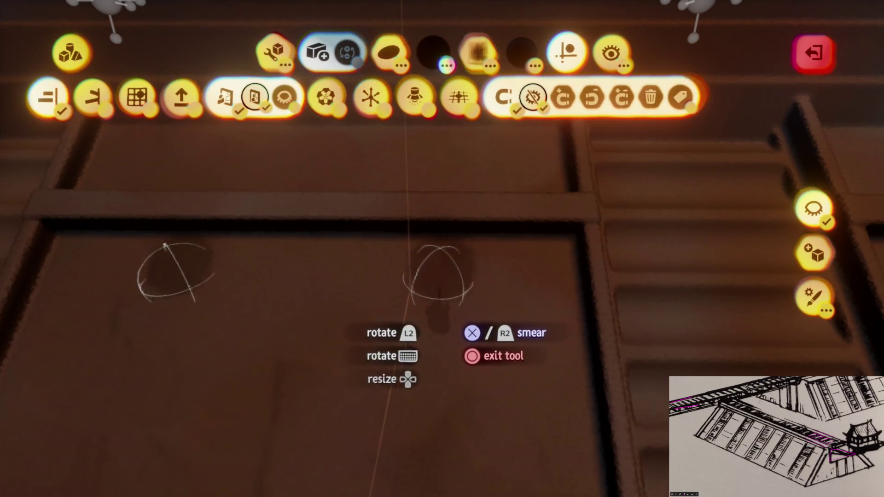
{"action": "key", "text": "Escape"}
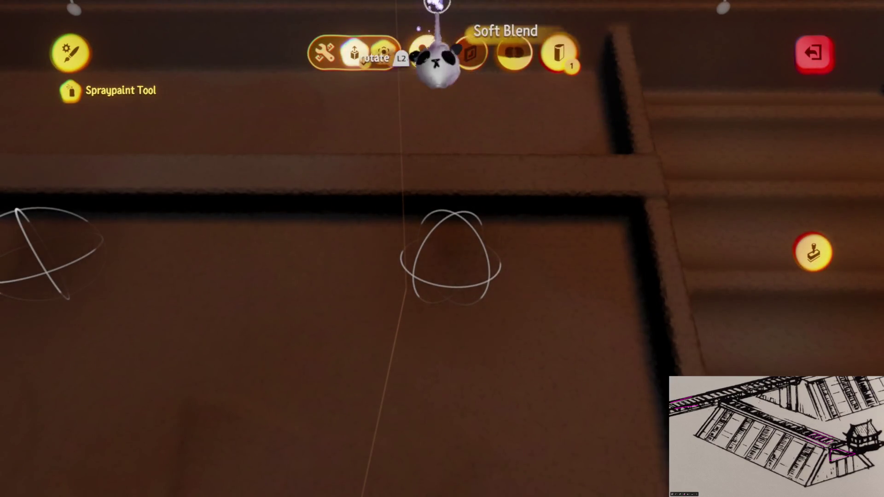
Exit the spraypaint shape editor, undo the last spray step, and close the spraypaint tool.
{"action": "key", "text": "Escape"}
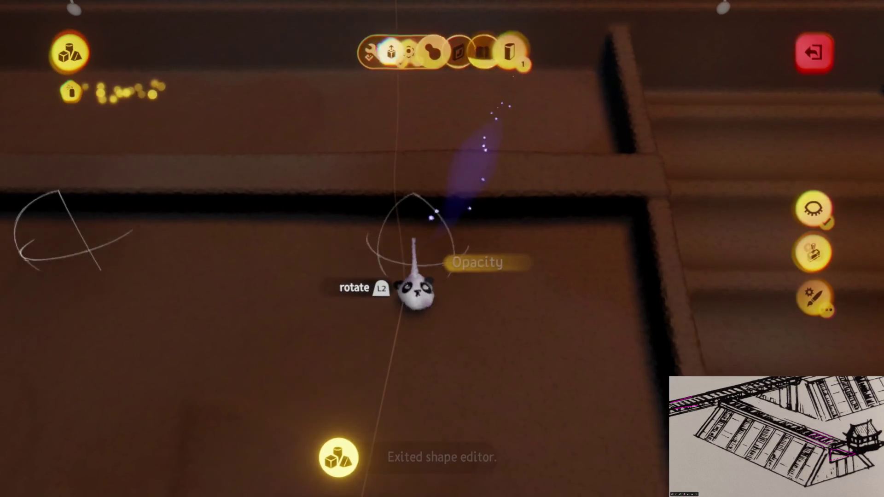
{"action": "mouse_move", "coordinate": [452, 272]}
{"action": "left_mouse_down"}
{"action": "mouse_move", "coordinate": [400, 339]}
{"action": "mouse_move", "coordinate": [371, 312]}
{"action": "mouse_move", "coordinate": [553, 456]}
{"action": "left_mouse_up"}
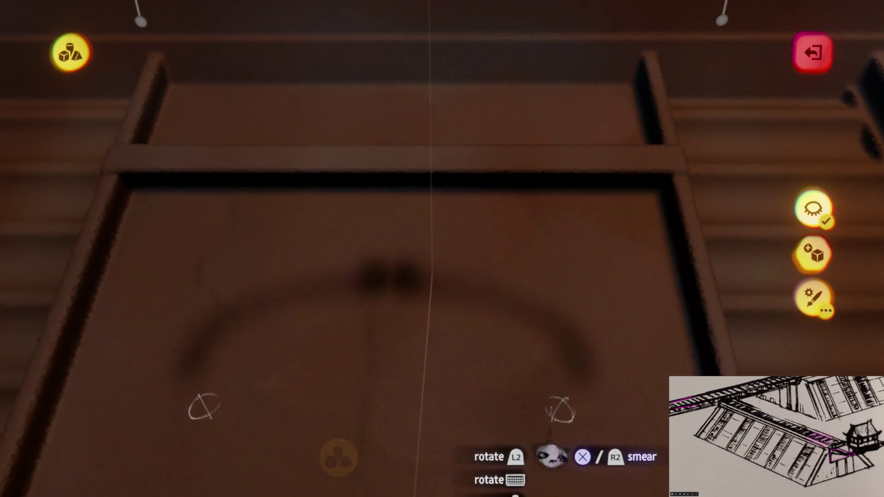
{"action": "key", "text": "ctrl+z"}
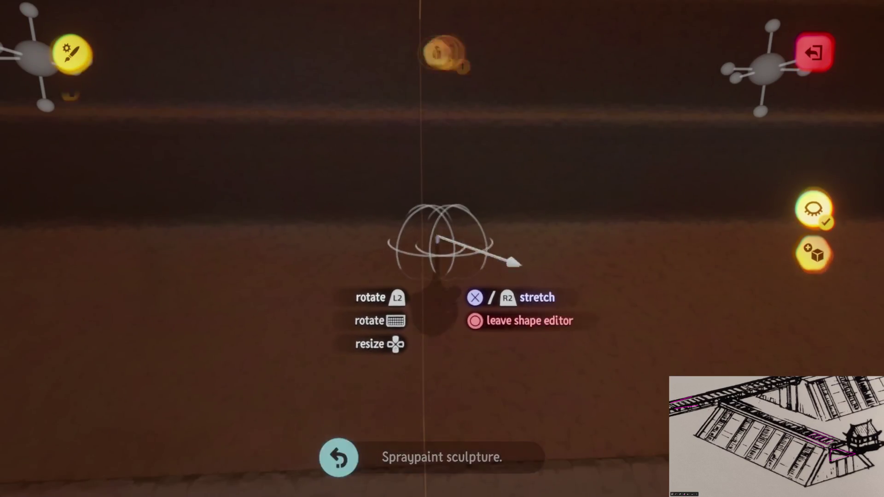
{"action": "mouse_move", "coordinate": [508, 52]}
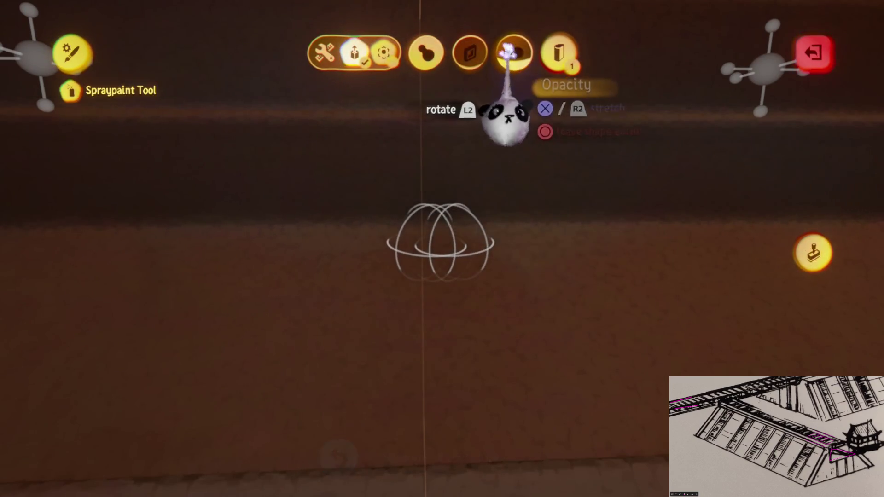
{"action": "key", "text": "Escape"}
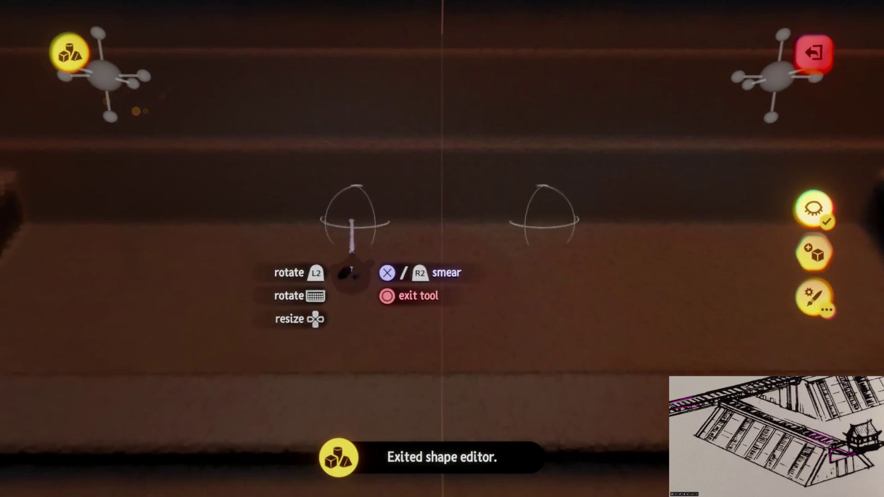
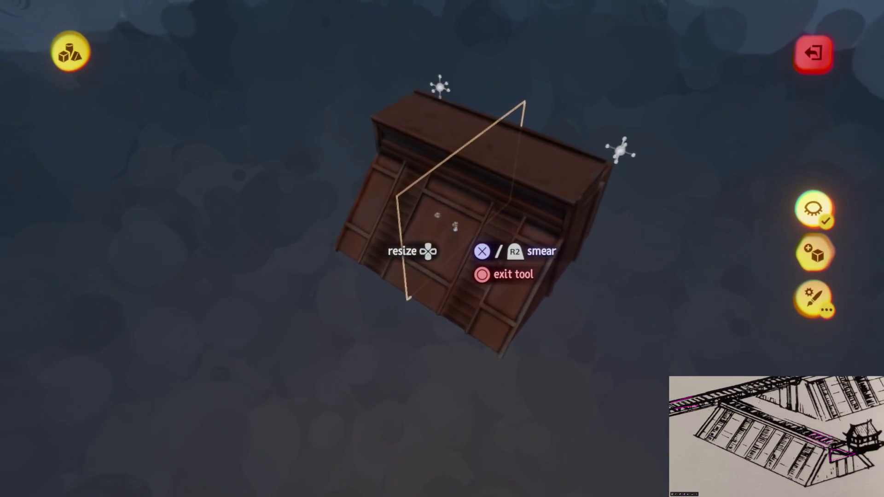
Exit sculpting on the rusted deck, briefly re-enter it, then return to scene editing.
{"action": "key", "text": "Escape"}
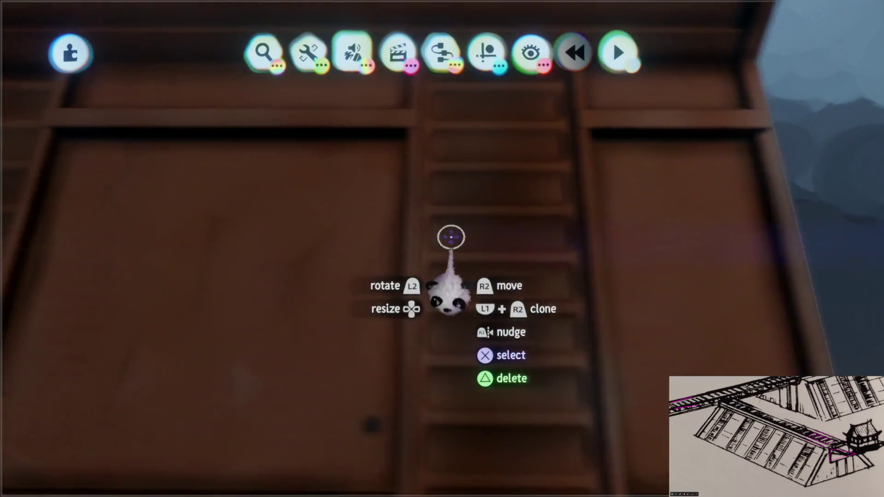
{"action": "left_click", "coordinate": [451, 237]}
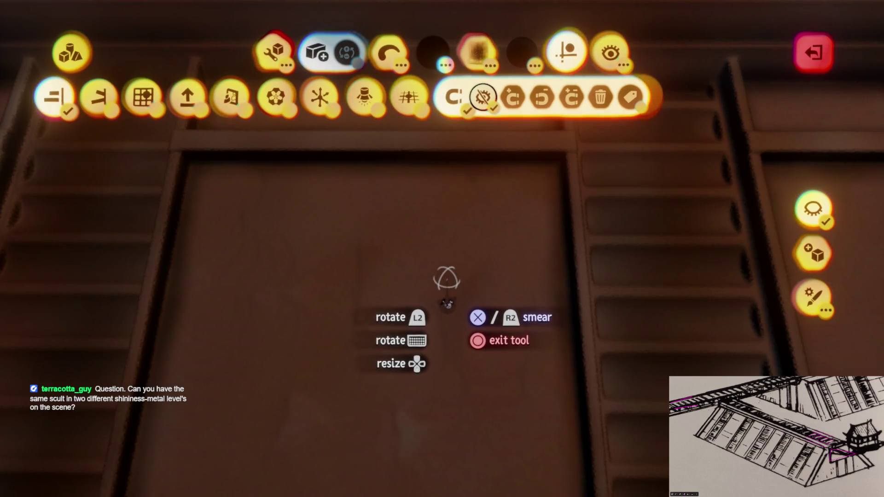
{"action": "key", "text": "Escape"}
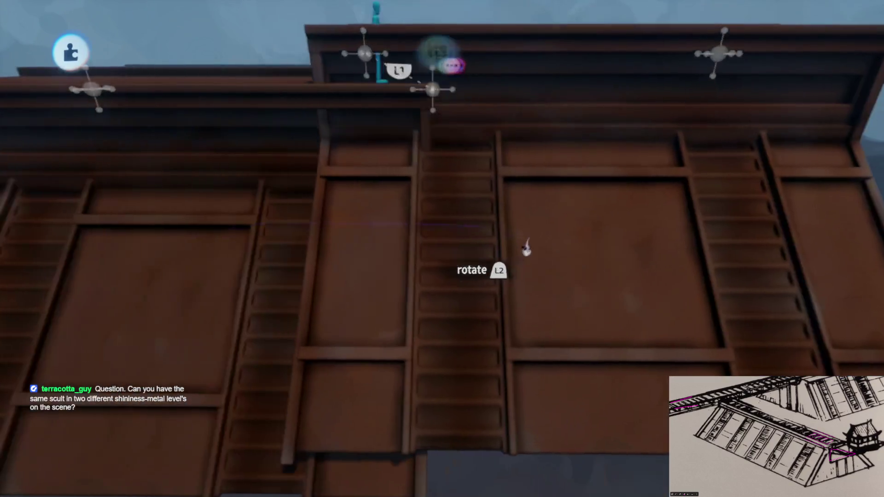
Drop one deck surface setting from 100% to 0% and raise its shininess.
{"action": "left_click", "coordinate": [533, 299]}
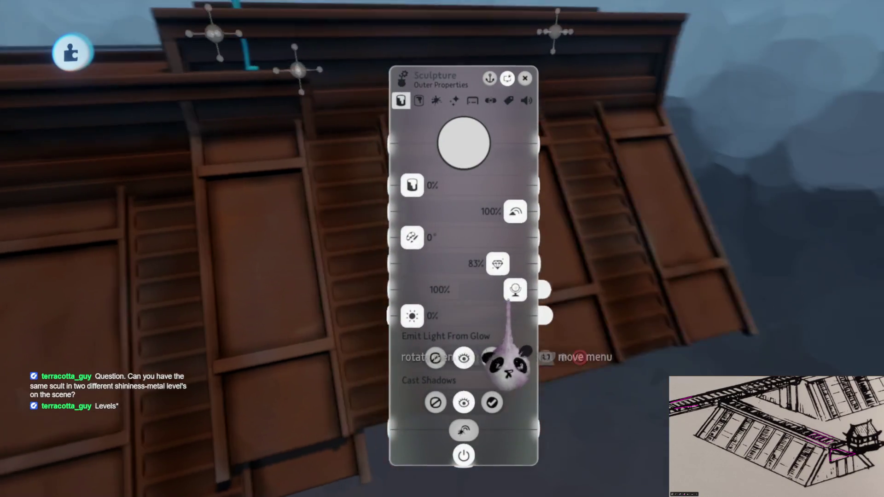
{"action": "left_click_drag", "start_coordinate": [503, 355], "coordinate": [417, 357]}
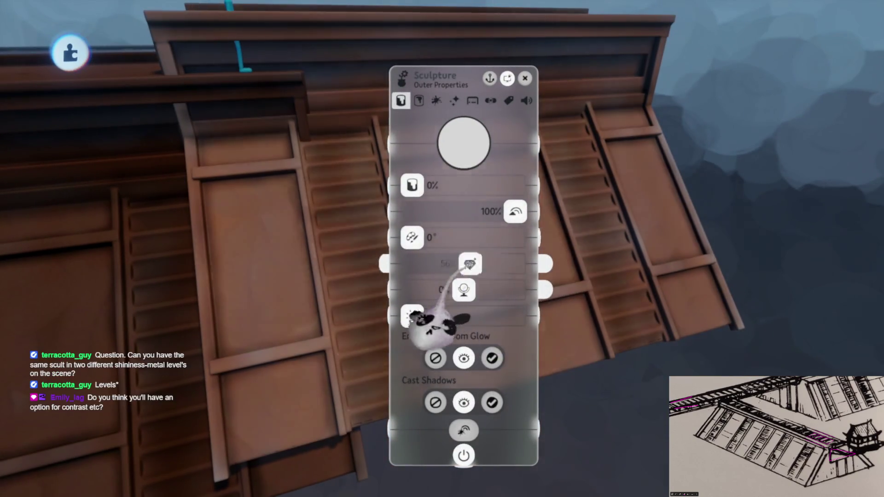
{"action": "left_click_drag", "start_coordinate": [470, 265], "coordinate": [513, 264]}
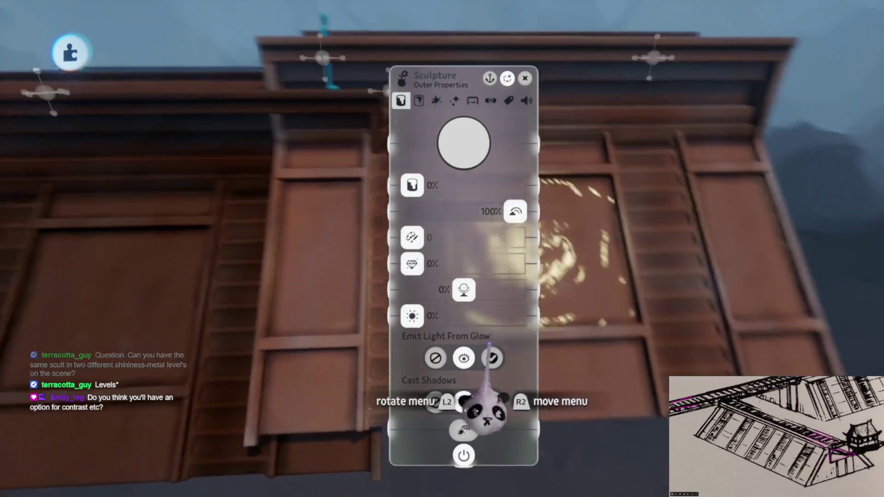
{"action": "key", "text": "Escape"}
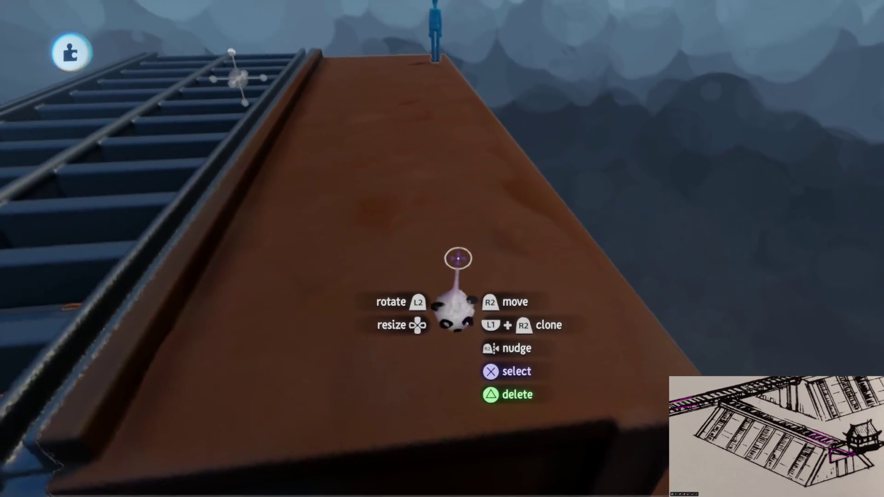
{"action": "left_click", "coordinate": [456, 255]}
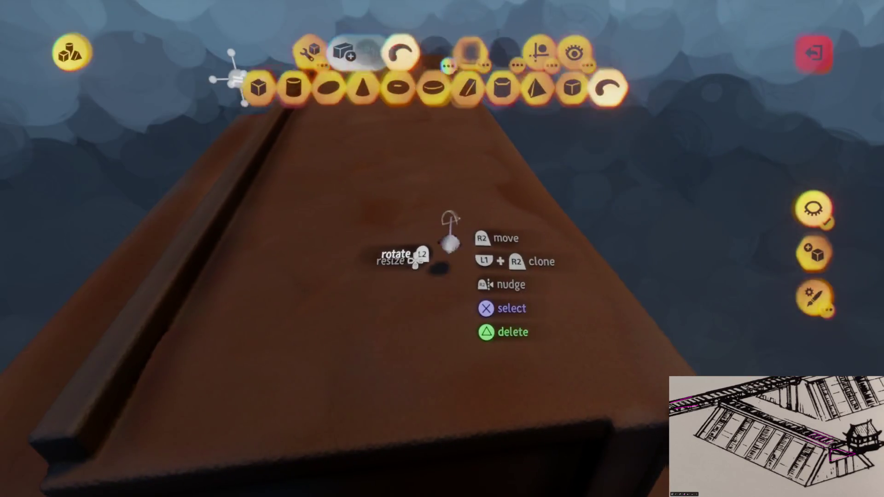
Review the sculpture's inner and outer properties with Shininess/Roughness at 81%, then close them.
{"action": "key", "text": "Tab"}
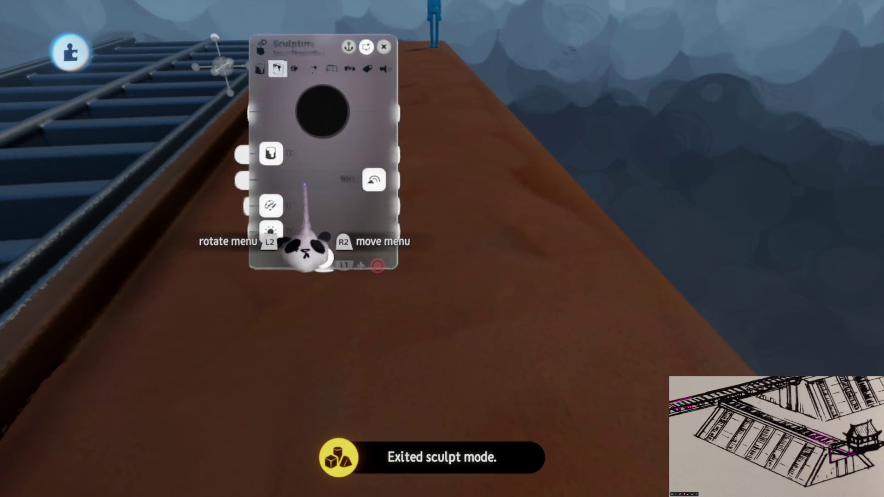
{"action": "key", "text": "shift+Tab"}
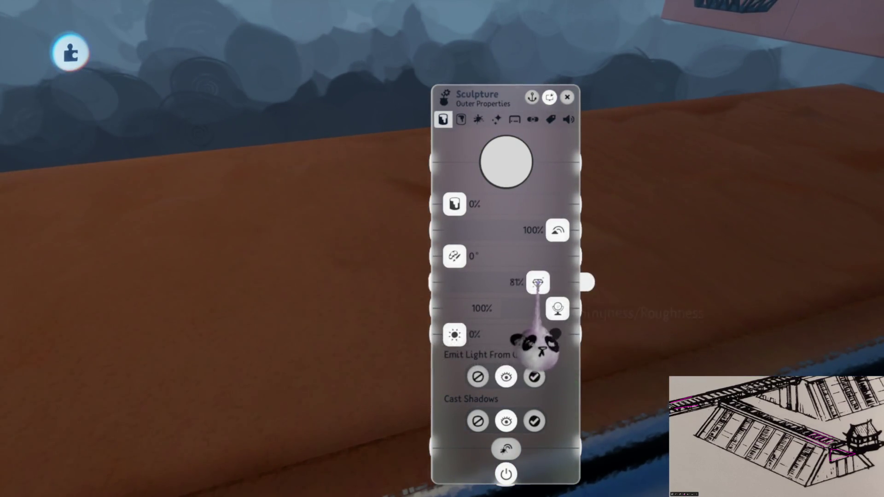
{"action": "key", "text": "Escape"}
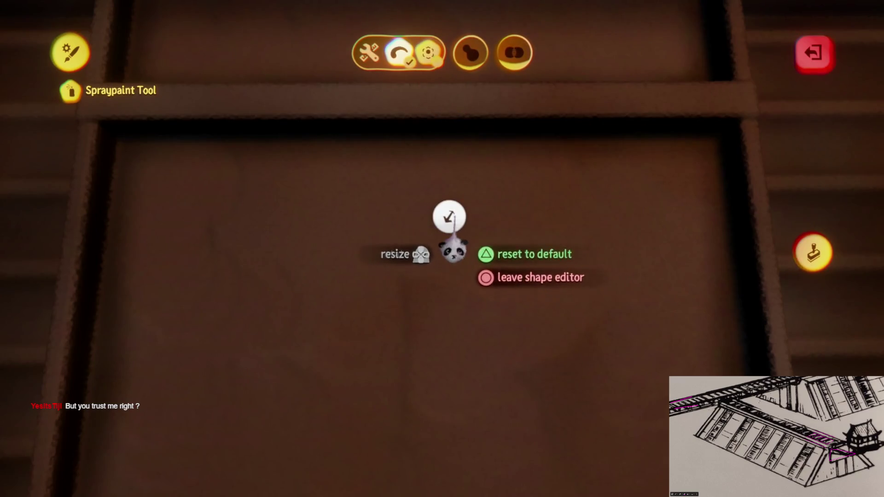
Stretch the brush shape into a long, thin tapered cone and give it a brown colour.
{"action": "mouse_move", "coordinate": [454, 251]}
{"action": "left_mouse_down"}
{"action": "mouse_move", "coordinate": [438, 357]}
{"action": "mouse_move", "coordinate": [445, 318]}
{"action": "left_mouse_up"}
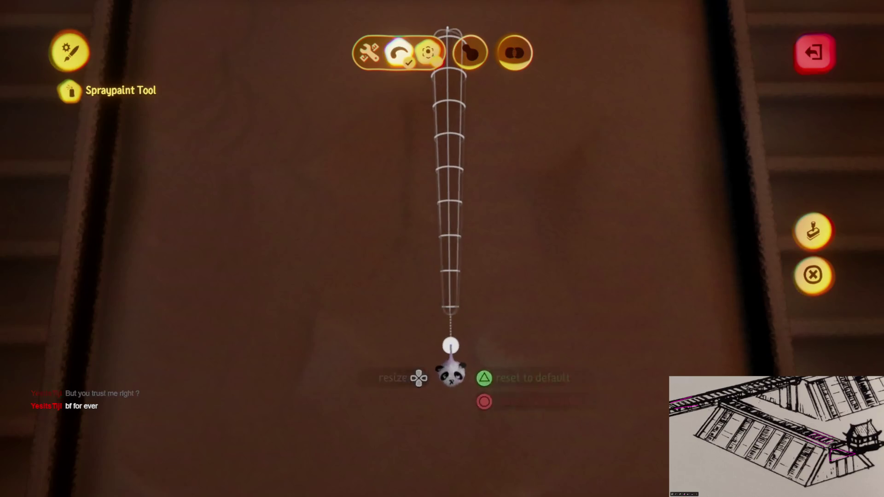
{"action": "key", "text": "Escape"}
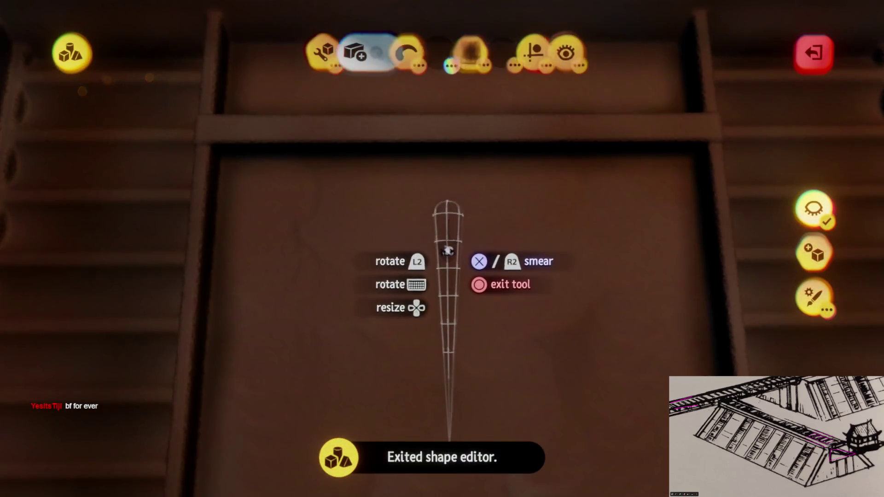
{"action": "key", "text": "c"}
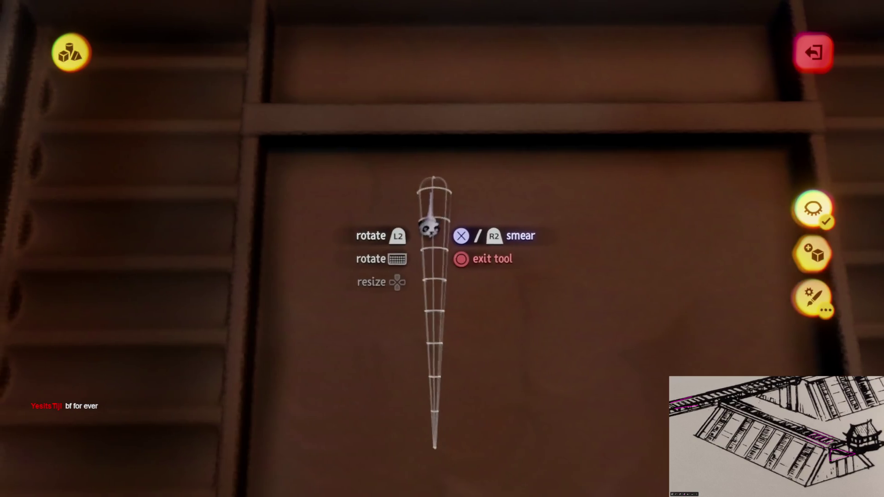
{"action": "left_click", "coordinate": [414, 201]}
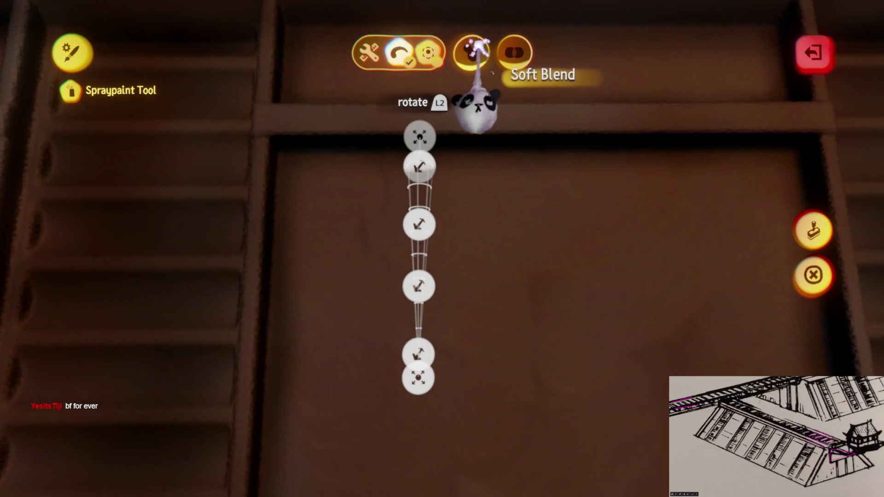
{"action": "key", "text": "Escape"}
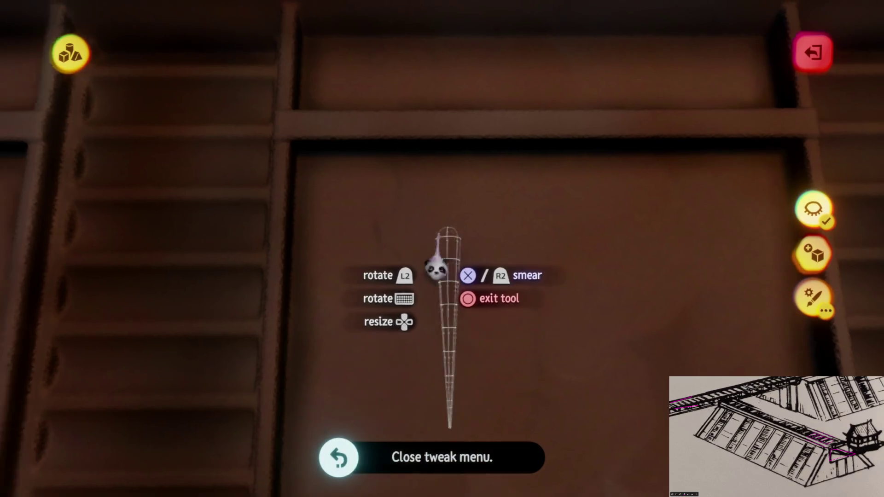
{"action": "key", "text": "ctrl+z"}
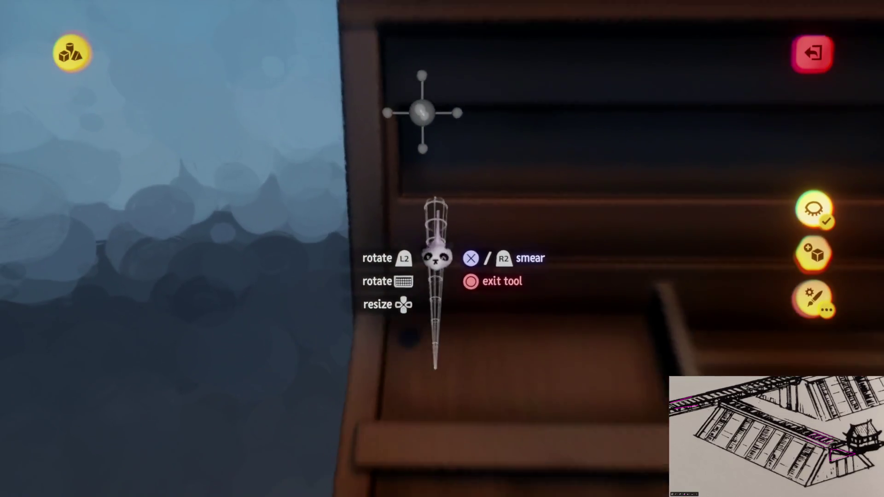
Turn on Natural Snap Point in the guide and snapping options.
{"action": "mouse_move", "coordinate": [452, 198]}
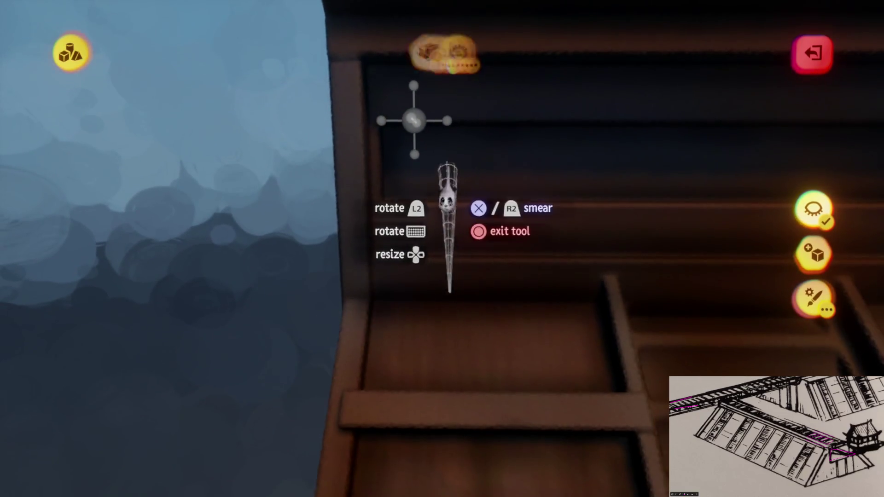
{"action": "left_click", "coordinate": [568, 49]}
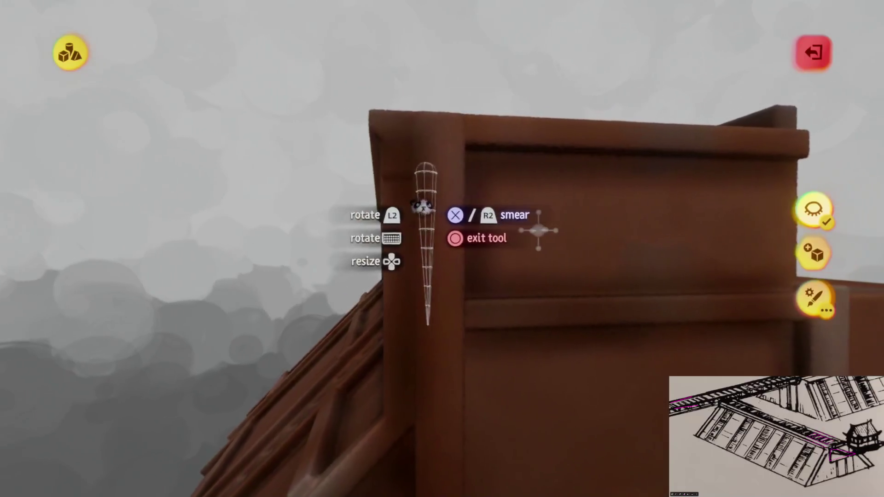
{"action": "left_click", "coordinate": [275, 97]}
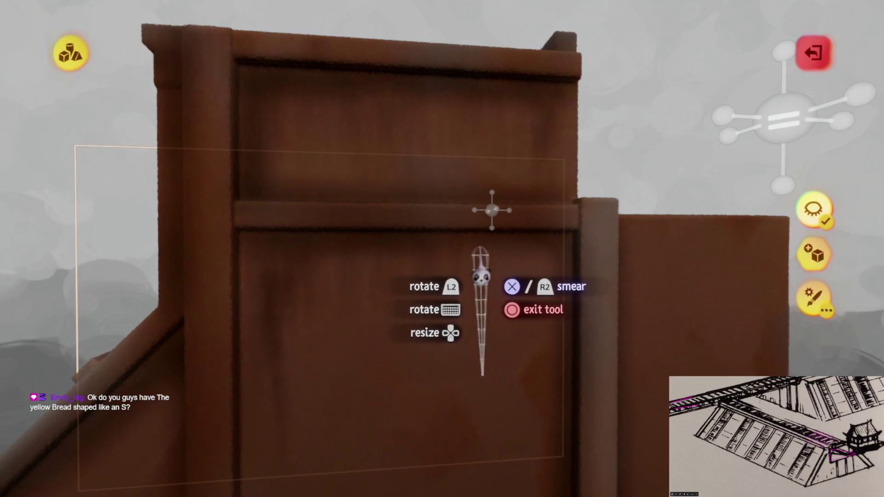
Work around the deck's sloped side panel and pillar, then leave sculpt mode.
{"action": "mouse_move", "coordinate": [560, 326]}
{"action": "left_mouse_down"}
{"action": "mouse_move", "coordinate": [533, 257]}
{"action": "mouse_move", "coordinate": [449, 208]}
{"action": "mouse_move", "coordinate": [499, 110]}
{"action": "mouse_move", "coordinate": [488, 134]}
{"action": "mouse_move", "coordinate": [433, 173]}
{"action": "left_mouse_up"}
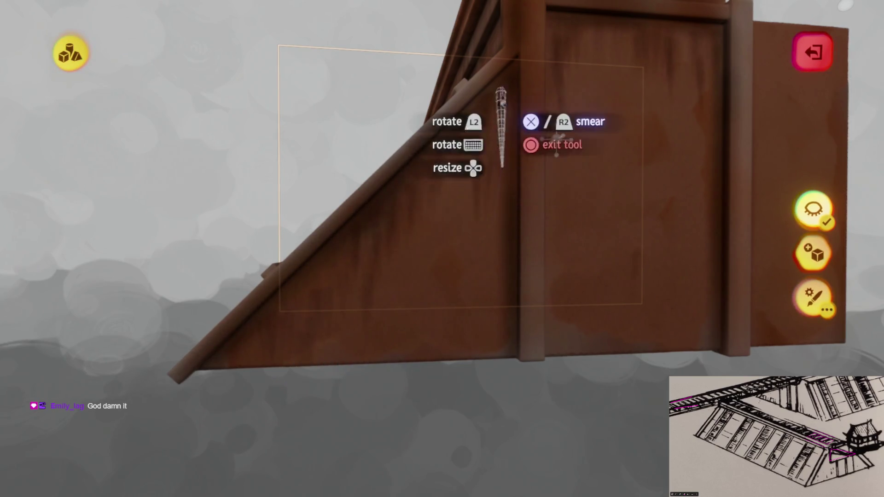
{"action": "left_click_drag", "start_coordinate": [509, 295], "coordinate": [484, 188]}
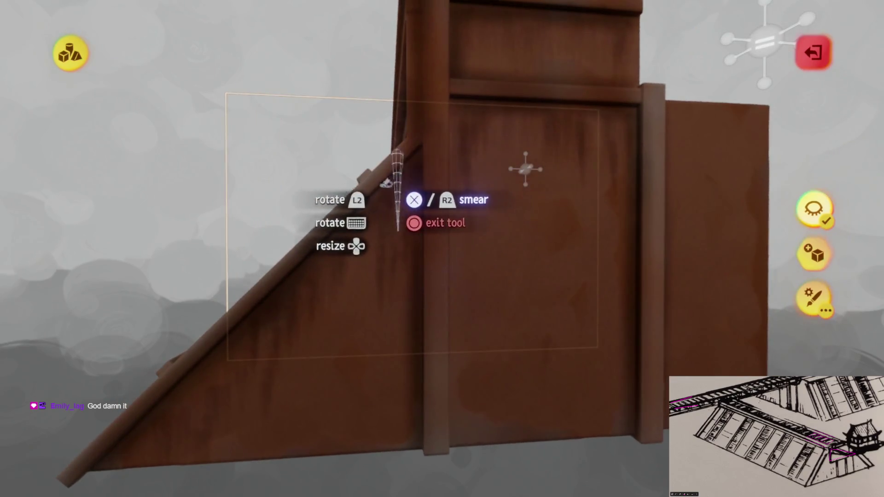
{"action": "left_click_drag", "start_coordinate": [171, 341], "coordinate": [450, 109]}
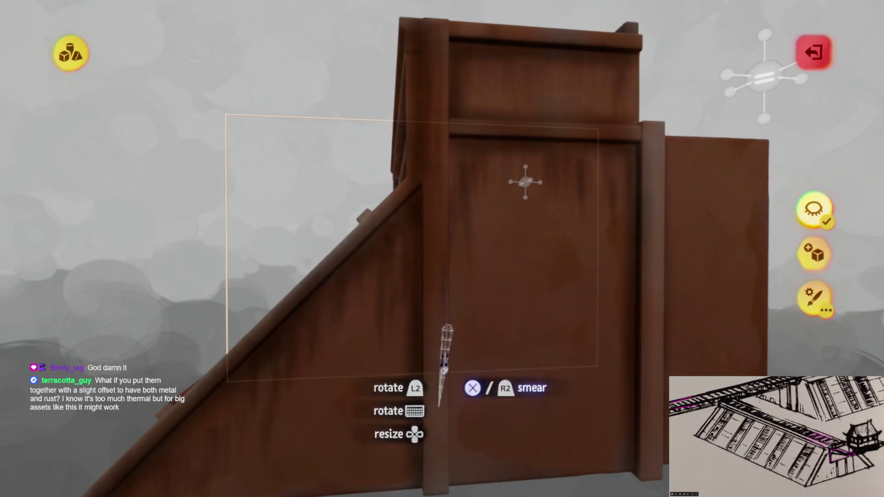
{"action": "left_click_drag", "start_coordinate": [447, 331], "coordinate": [478, 249]}
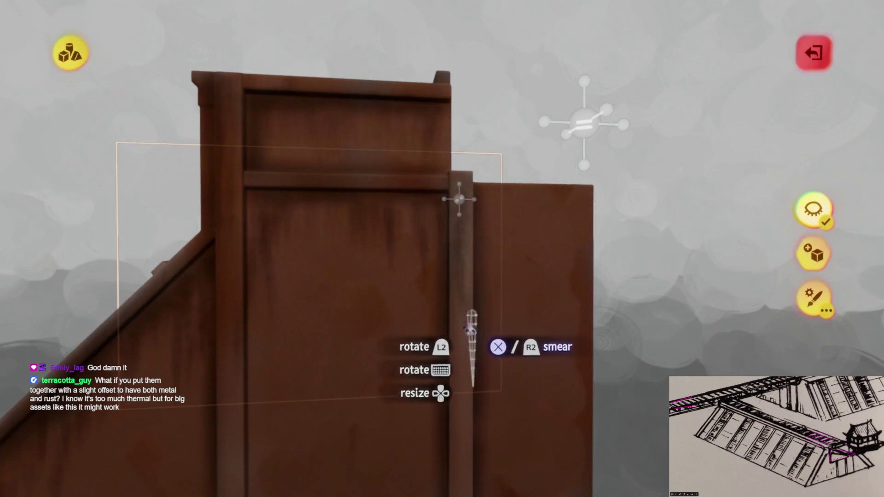
{"action": "key", "text": "Escape"}
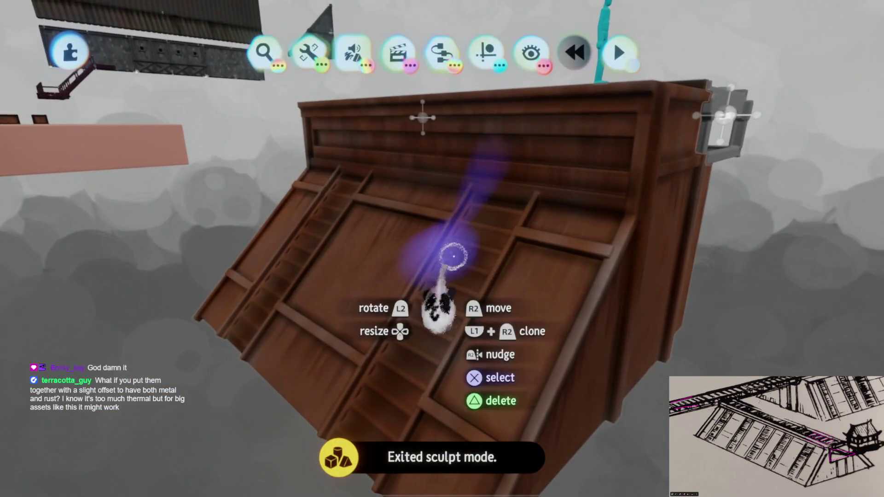
{"action": "mouse_move", "coordinate": [454, 256]}
{"action": "left_mouse_down"}
{"action": "mouse_move", "coordinate": [440, 344]}
{"action": "mouse_move", "coordinate": [453, 320]}
{"action": "mouse_move", "coordinate": [442, 271]}
{"action": "mouse_move", "coordinate": [450, 280]}
{"action": "mouse_move", "coordinate": [456, 252]}
{"action": "mouse_move", "coordinate": [438, 158]}
{"action": "left_mouse_up"}
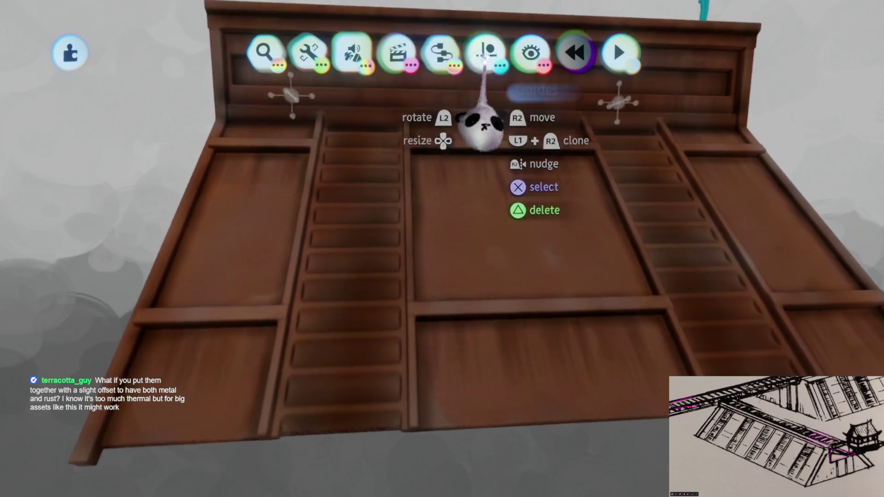
Open the deck sculpture's outer properties, showing Shininess/Roughness at 63%.
{"action": "left_click", "coordinate": [486, 53]}
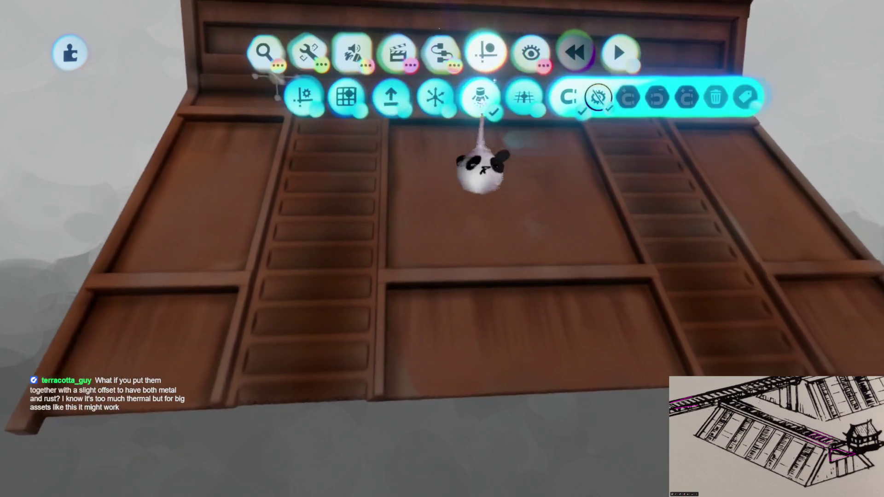
{"action": "mouse_move", "coordinate": [446, 178]}
{"action": "left_mouse_down"}
{"action": "mouse_move", "coordinate": [438, 166]}
{"action": "mouse_move", "coordinate": [439, 261]}
{"action": "mouse_move", "coordinate": [454, 192]}
{"action": "mouse_move", "coordinate": [576, 174]}
{"action": "mouse_move", "coordinate": [499, 191]}
{"action": "mouse_move", "coordinate": [432, 304]}
{"action": "mouse_move", "coordinate": [429, 276]}
{"action": "mouse_move", "coordinate": [462, 270]}
{"action": "mouse_move", "coordinate": [454, 274]}
{"action": "mouse_move", "coordinate": [472, 283]}
{"action": "left_mouse_up"}
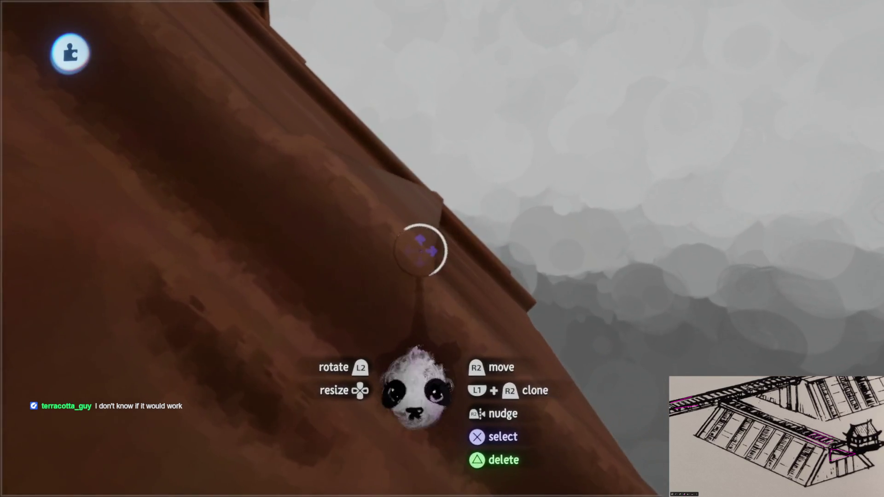
{"action": "mouse_move", "coordinate": [421, 250]}
{"action": "left_mouse_down"}
{"action": "mouse_move", "coordinate": [453, 285]}
{"action": "mouse_move", "coordinate": [375, 365]}
{"action": "left_mouse_up"}
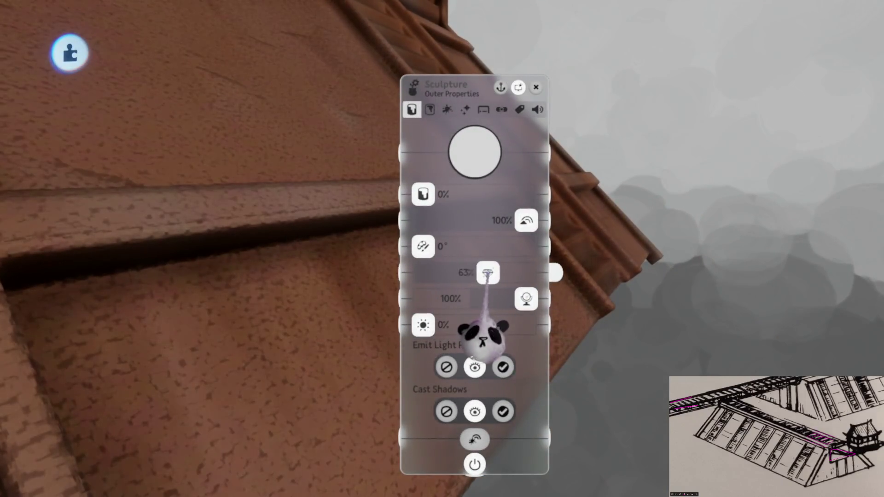
Close the surface settings and move the camera from the rusted deck panels to the grey grate.
{"action": "key", "text": "Escape"}
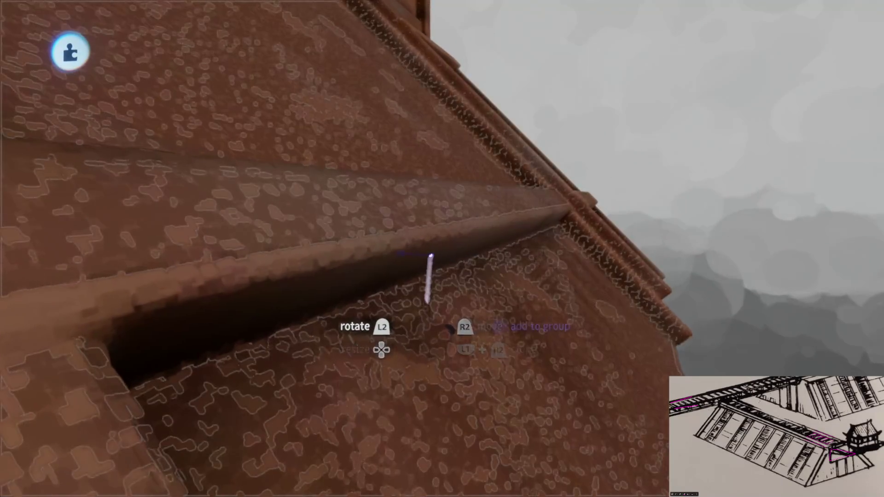
{"action": "mouse_move", "coordinate": [445, 281]}
{"action": "left_mouse_down"}
{"action": "mouse_move", "coordinate": [552, 483]}
{"action": "mouse_move", "coordinate": [531, 494]}
{"action": "mouse_move", "coordinate": [527, 484]}
{"action": "mouse_move", "coordinate": [464, 474]}
{"action": "mouse_move", "coordinate": [589, 492]}
{"action": "mouse_move", "coordinate": [586, 474]}
{"action": "mouse_move", "coordinate": [600, 474]}
{"action": "mouse_move", "coordinate": [605, 454]}
{"action": "left_mouse_up"}
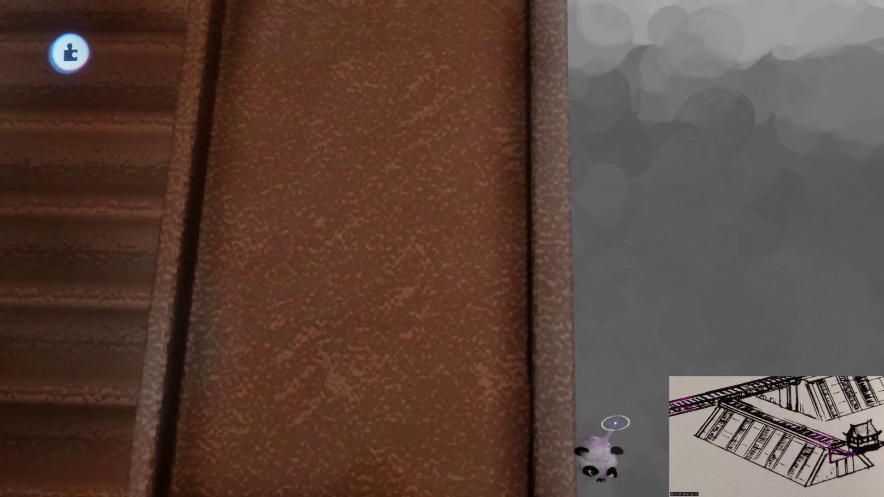
{"action": "mouse_move", "coordinate": [615, 422]}
{"action": "left_mouse_down"}
{"action": "mouse_move", "coordinate": [614, 450]}
{"action": "mouse_move", "coordinate": [558, 466]}
{"action": "mouse_move", "coordinate": [611, 445]}
{"action": "mouse_move", "coordinate": [617, 412]}
{"action": "mouse_move", "coordinate": [626, 467]}
{"action": "left_mouse_up"}
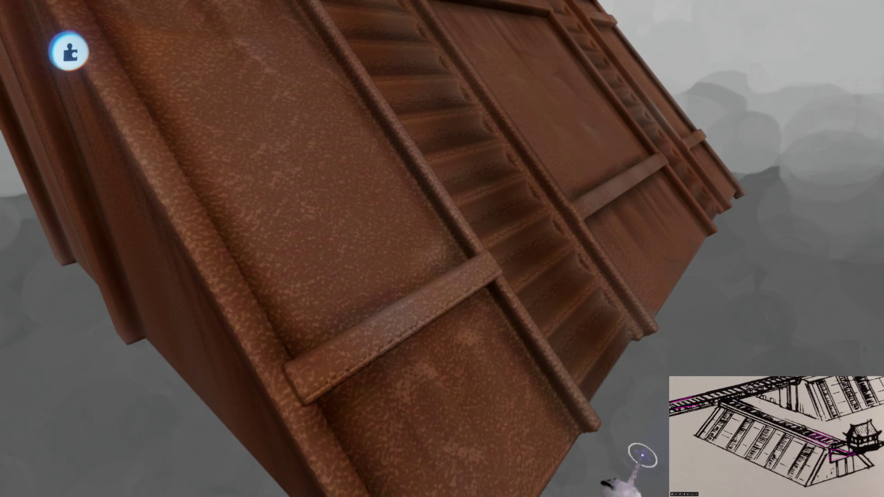
{"action": "mouse_move", "coordinate": [560, 311]}
{"action": "left_mouse_down"}
{"action": "mouse_move", "coordinate": [539, 174]}
{"action": "mouse_move", "coordinate": [502, 32]}
{"action": "mouse_move", "coordinate": [422, 356]}
{"action": "mouse_move", "coordinate": [460, 349]}
{"action": "mouse_move", "coordinate": [470, 371]}
{"action": "mouse_move", "coordinate": [652, 488]}
{"action": "mouse_move", "coordinate": [669, 467]}
{"action": "mouse_move", "coordinate": [378, 357]}
{"action": "left_mouse_up"}
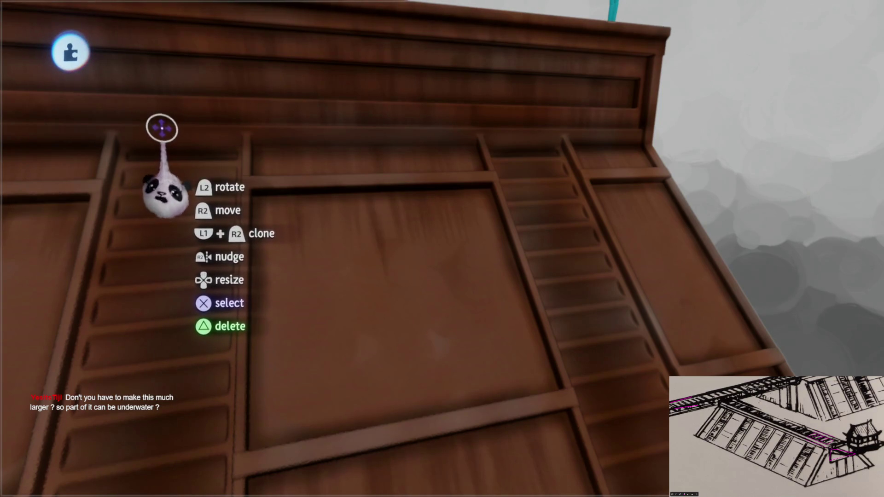
{"action": "scroll", "coordinate": [164, 130], "scroll_direction": "down", "scroll_amount": 5}
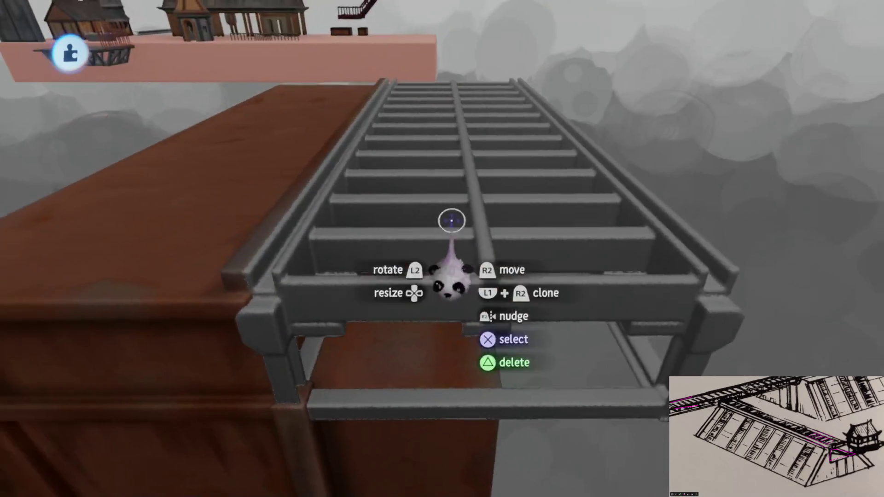
Sculpt the grey ladder frame alone with Mirror off, inspecting it from several angles.
{"action": "left_click", "coordinate": [452, 225]}
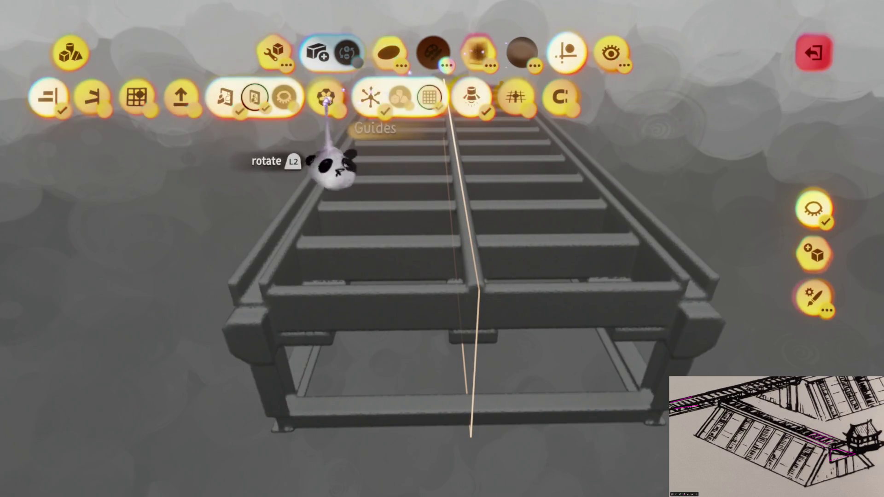
{"action": "left_click", "coordinate": [244, 99]}
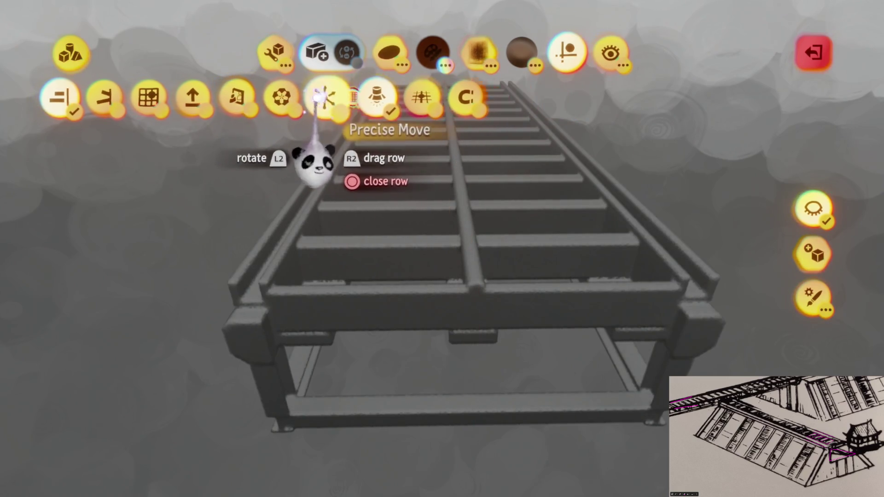
{"action": "key", "text": "c"}
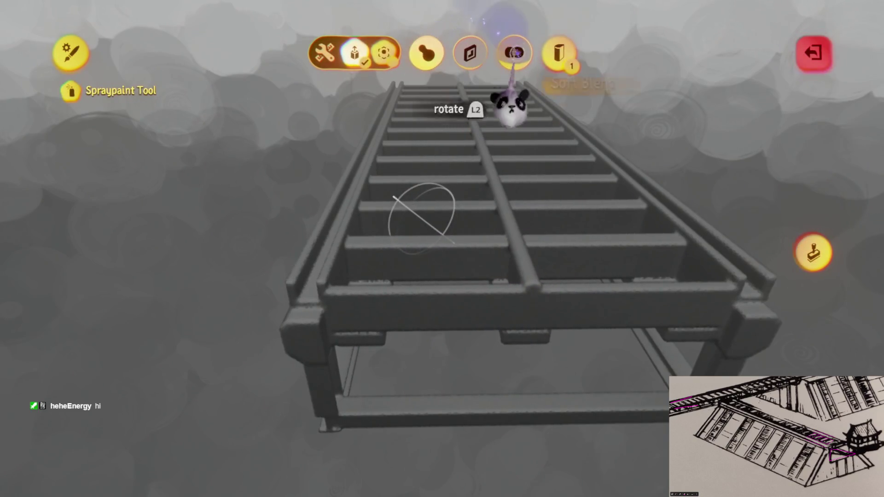
{"action": "key", "text": "Escape"}
{"action": "mouse_move", "coordinate": [422, 300]}
{"action": "left_mouse_down"}
{"action": "mouse_move", "coordinate": [451, 313]}
{"action": "mouse_move", "coordinate": [447, 276]}
{"action": "mouse_move", "coordinate": [396, 258]}
{"action": "mouse_move", "coordinate": [272, 309]}
{"action": "mouse_move", "coordinate": [493, 154]}
{"action": "mouse_move", "coordinate": [410, 235]}
{"action": "mouse_move", "coordinate": [446, 274]}
{"action": "mouse_move", "coordinate": [461, 251]}
{"action": "left_mouse_up"}
{"action": "mouse_move", "coordinate": [458, 286]}
{"action": "left_mouse_down"}
{"action": "mouse_move", "coordinate": [407, 205]}
{"action": "mouse_move", "coordinate": [240, 184]}
{"action": "mouse_move", "coordinate": [373, 180]}
{"action": "mouse_move", "coordinate": [594, 256]}
{"action": "mouse_move", "coordinate": [506, 296]}
{"action": "mouse_move", "coordinate": [409, 296]}
{"action": "mouse_move", "coordinate": [472, 301]}
{"action": "left_mouse_up"}
{"action": "mouse_move", "coordinate": [484, 263]}
{"action": "left_mouse_down"}
{"action": "mouse_move", "coordinate": [474, 198]}
{"action": "mouse_move", "coordinate": [385, 208]}
{"action": "mouse_move", "coordinate": [488, 147]}
{"action": "mouse_move", "coordinate": [518, 269]}
{"action": "mouse_move", "coordinate": [512, 99]}
{"action": "left_mouse_up"}
{"action": "mouse_move", "coordinate": [442, 260]}
{"action": "left_mouse_down"}
{"action": "mouse_move", "coordinate": [450, 316]}
{"action": "mouse_move", "coordinate": [427, 296]}
{"action": "mouse_move", "coordinate": [432, 322]}
{"action": "mouse_move", "coordinate": [456, 344]}
{"action": "mouse_move", "coordinate": [472, 293]}
{"action": "left_mouse_up"}
{"action": "mouse_move", "coordinate": [258, 274]}
{"action": "left_mouse_down"}
{"action": "mouse_move", "coordinate": [461, 359]}
{"action": "mouse_move", "coordinate": [298, 310]}
{"action": "mouse_move", "coordinate": [448, 198]}
{"action": "mouse_move", "coordinate": [468, 172]}
{"action": "mouse_move", "coordinate": [480, 306]}
{"action": "mouse_move", "coordinate": [465, 297]}
{"action": "mouse_move", "coordinate": [474, 316]}
{"action": "mouse_move", "coordinate": [467, 186]}
{"action": "left_mouse_up"}
{"action": "key", "text": "Escape"}
Reopen the ladder frame for sculpting and view it down its length.
{"action": "mouse_move", "coordinate": [473, 143]}
{"action": "left_mouse_down"}
{"action": "mouse_move", "coordinate": [434, 296]}
{"action": "mouse_move", "coordinate": [438, 348]}
{"action": "mouse_move", "coordinate": [450, 276]}
{"action": "mouse_move", "coordinate": [482, 256]}
{"action": "left_mouse_up"}
{"action": "double_click", "coordinate": [482, 256]}
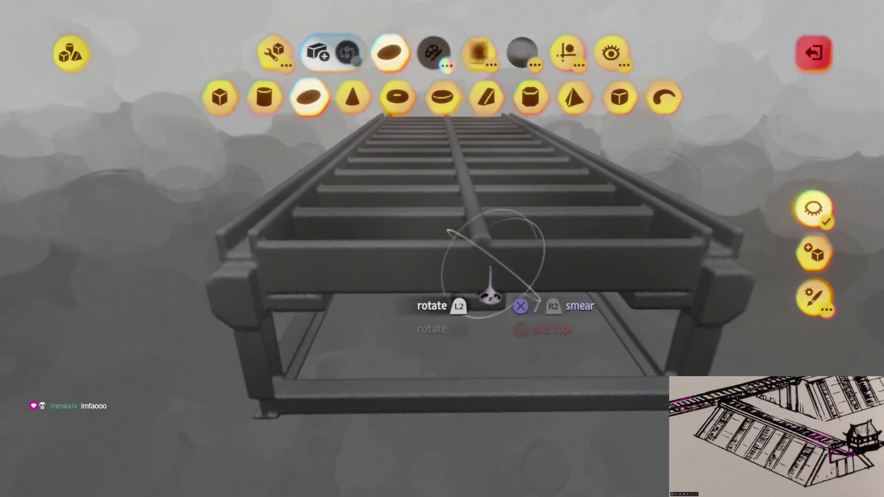
{"action": "key", "text": "c"}
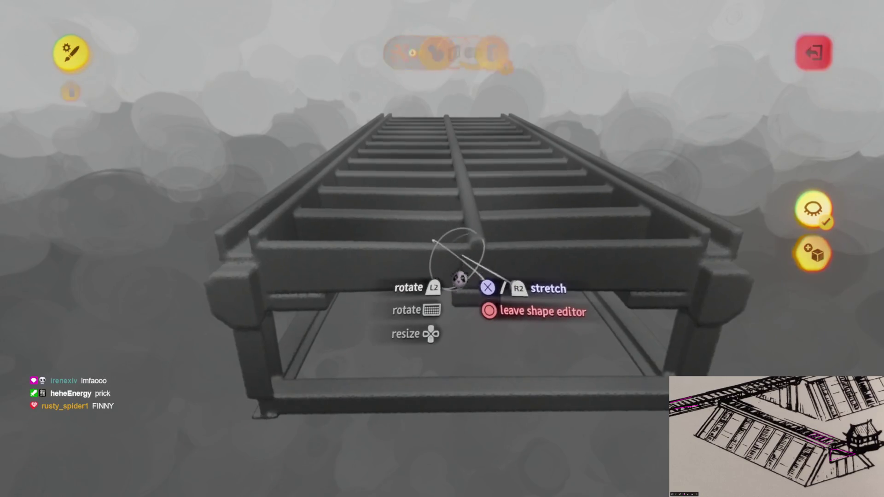
{"action": "key", "text": "Escape"}
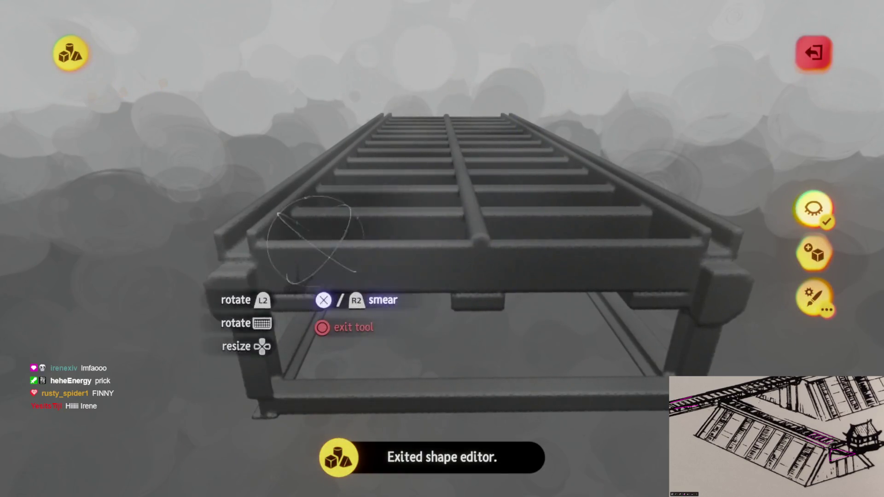
{"action": "mouse_move", "coordinate": [562, 297]}
{"action": "left_mouse_down"}
{"action": "mouse_move", "coordinate": [482, 300]}
{"action": "mouse_move", "coordinate": [458, 316]}
{"action": "mouse_move", "coordinate": [426, 199]}
{"action": "left_mouse_up"}
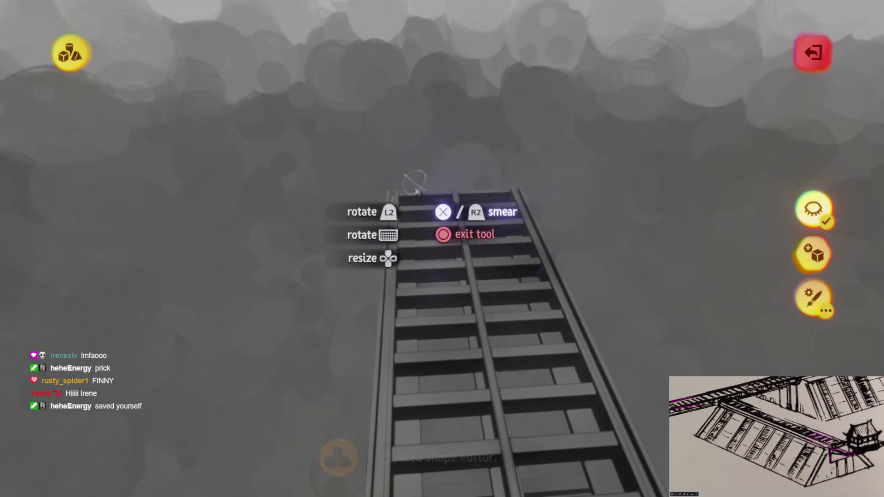
Exit sculpt mode, view the wooden box and frame, then reopen the ladder frame for sculpting.
{"action": "mouse_move", "coordinate": [466, 354]}
{"action": "left_mouse_down"}
{"action": "mouse_move", "coordinate": [474, 316]}
{"action": "mouse_move", "coordinate": [464, 375]}
{"action": "mouse_move", "coordinate": [463, 307]}
{"action": "mouse_move", "coordinate": [384, 228]}
{"action": "left_mouse_up"}
{"action": "key", "text": "Escape"}
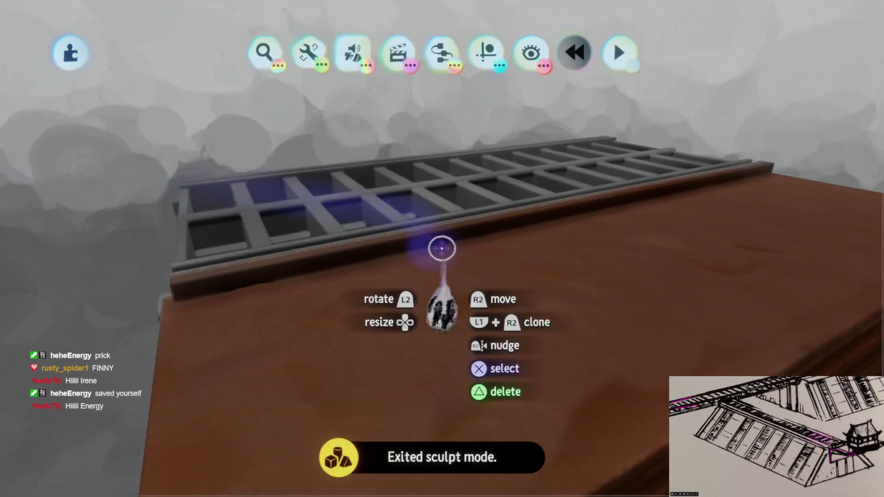
{"action": "mouse_move", "coordinate": [442, 249]}
{"action": "left_mouse_down"}
{"action": "mouse_move", "coordinate": [455, 295]}
{"action": "mouse_move", "coordinate": [454, 247]}
{"action": "mouse_move", "coordinate": [485, 256]}
{"action": "mouse_move", "coordinate": [465, 251]}
{"action": "mouse_move", "coordinate": [483, 253]}
{"action": "mouse_move", "coordinate": [479, 387]}
{"action": "mouse_move", "coordinate": [490, 364]}
{"action": "mouse_move", "coordinate": [460, 332]}
{"action": "mouse_move", "coordinate": [474, 339]}
{"action": "mouse_move", "coordinate": [454, 234]}
{"action": "mouse_move", "coordinate": [410, 182]}
{"action": "mouse_move", "coordinate": [467, 339]}
{"action": "mouse_move", "coordinate": [499, 351]}
{"action": "mouse_move", "coordinate": [456, 203]}
{"action": "mouse_move", "coordinate": [446, 252]}
{"action": "mouse_move", "coordinate": [485, 190]}
{"action": "mouse_move", "coordinate": [458, 431]}
{"action": "mouse_move", "coordinate": [450, 376]}
{"action": "mouse_move", "coordinate": [452, 362]}
{"action": "mouse_move", "coordinate": [452, 380]}
{"action": "mouse_move", "coordinate": [466, 368]}
{"action": "mouse_move", "coordinate": [466, 393]}
{"action": "mouse_move", "coordinate": [464, 340]}
{"action": "mouse_move", "coordinate": [473, 360]}
{"action": "left_mouse_up"}
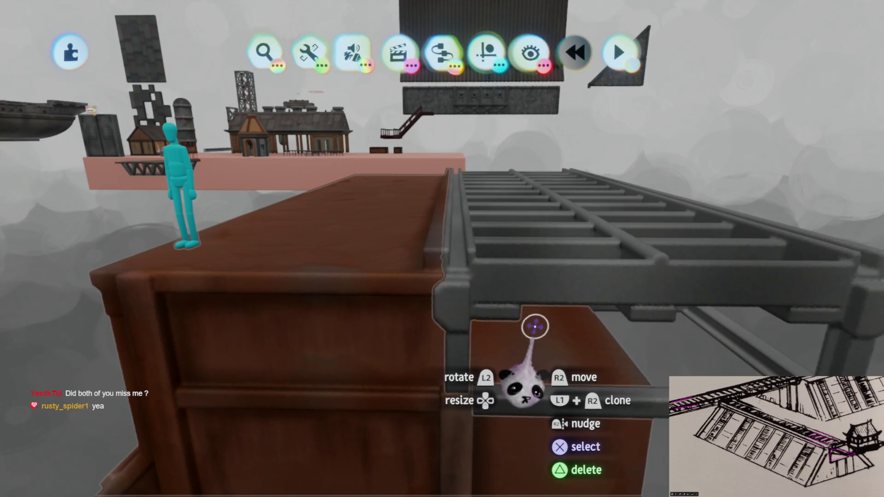
{"action": "mouse_move", "coordinate": [543, 306]}
{"action": "left_mouse_down"}
{"action": "mouse_move", "coordinate": [691, 50]}
{"action": "mouse_move", "coordinate": [537, 296]}
{"action": "left_mouse_up"}
{"action": "mouse_move", "coordinate": [450, 338]}
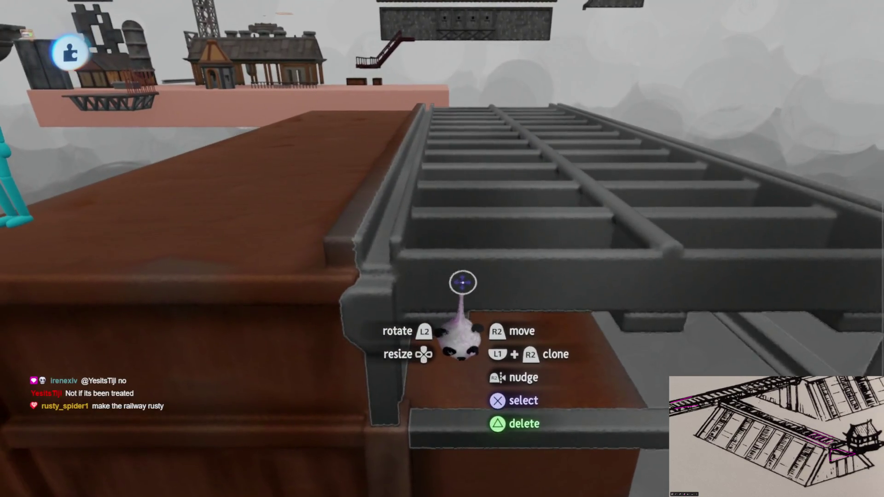
{"action": "left_click", "coordinate": [461, 283]}
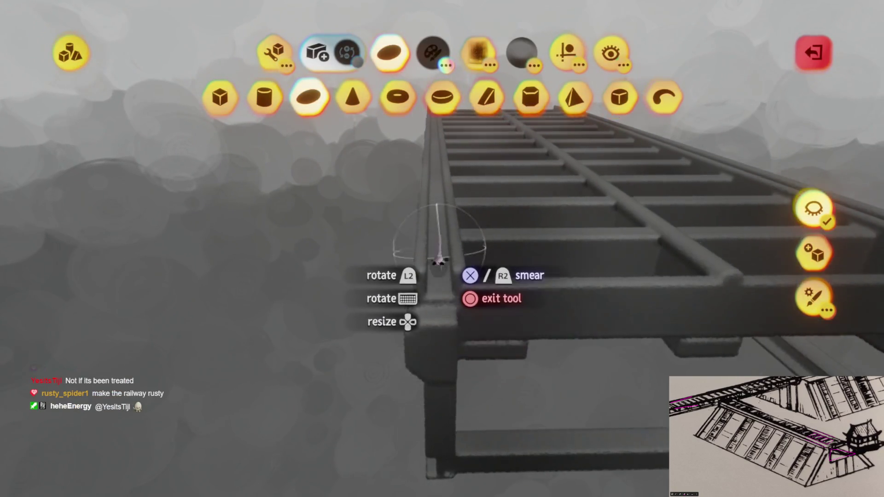
Smear paint along the ladder rails, then switch to dark blue studio lighting.
{"action": "key", "text": "c"}
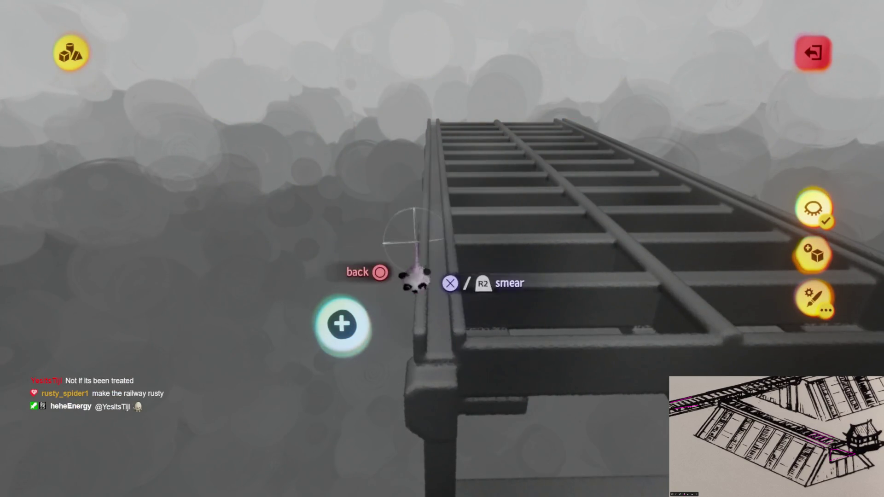
{"action": "key", "text": "Escape"}
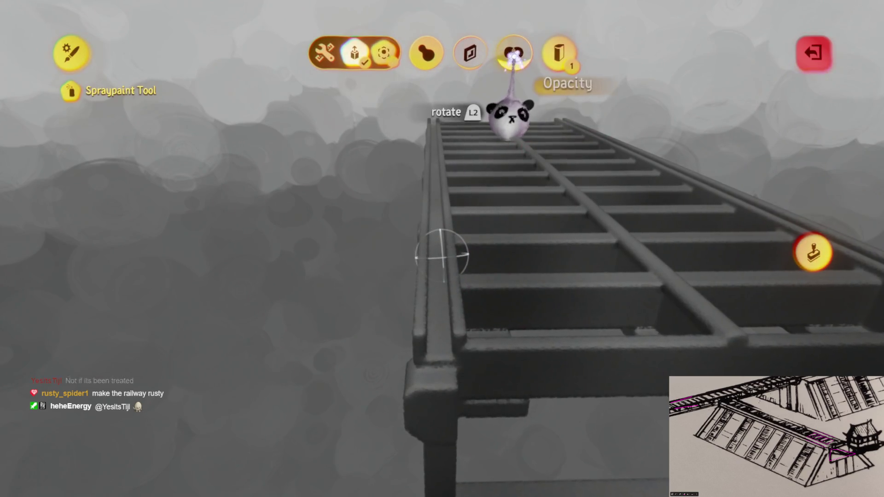
{"action": "key", "text": "Escape"}
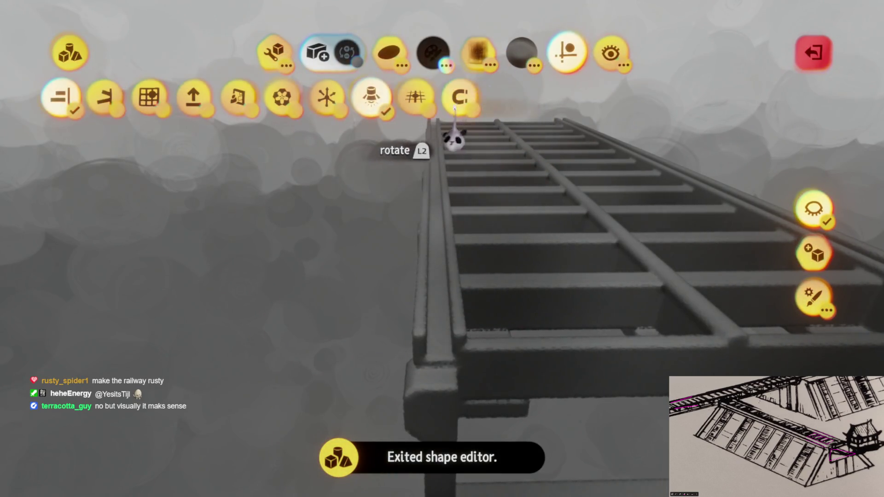
{"action": "left_click", "coordinate": [306, 97]}
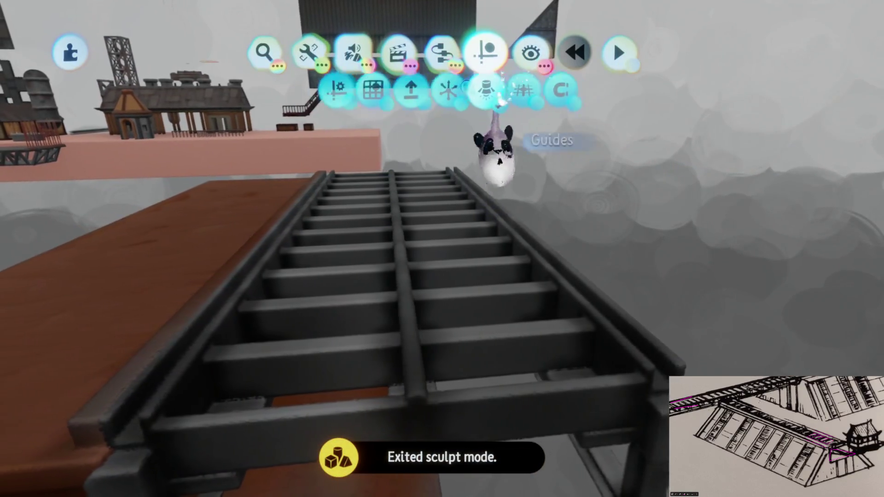
{"action": "left_click", "coordinate": [495, 94]}
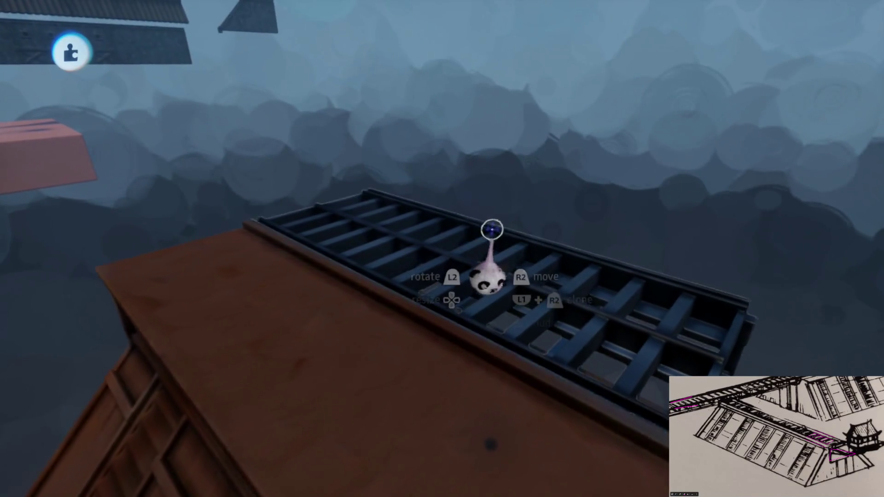
Save a new private version of Prison Rig (Imprisoned) Assets online.
{"action": "key", "text": "Escape"}
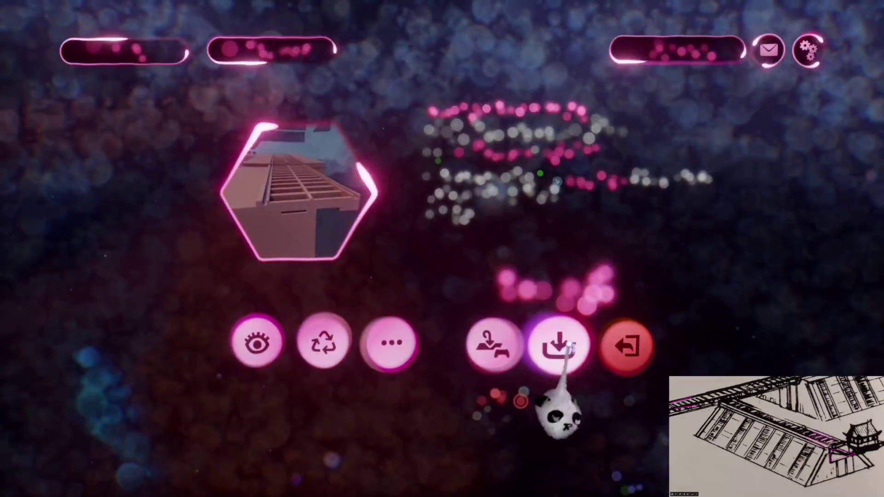
{"action": "left_click", "coordinate": [562, 345]}
{"action": "left_click", "coordinate": [701, 253]}
{"action": "left_click", "coordinate": [807, 46]}
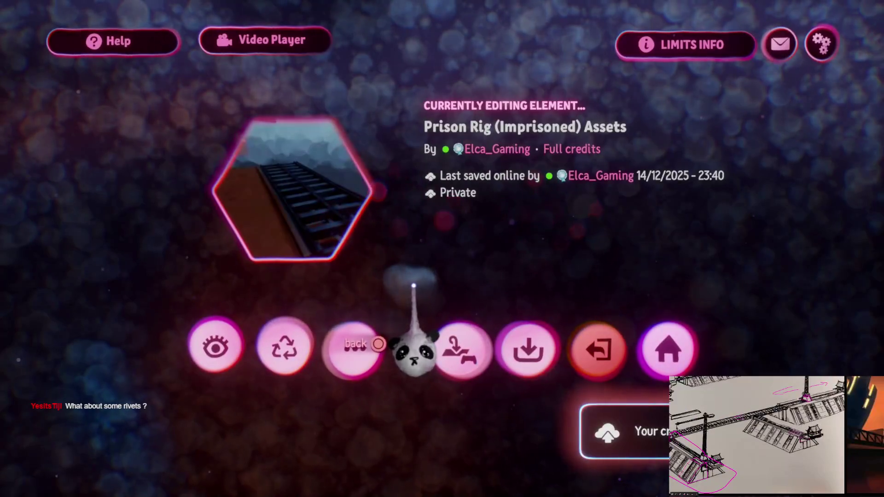
Return to the scene and reframe the view on the whole ladder beside the grated walkway.
{"action": "left_click", "coordinate": [489, 327]}
{"action": "left_click_drag", "start_coordinate": [504, 309], "coordinate": [579, 111]}
{"action": "mouse_move", "coordinate": [464, 294]}
{"action": "left_mouse_down"}
{"action": "mouse_move", "coordinate": [454, 361]}
{"action": "mouse_move", "coordinate": [438, 352]}
{"action": "mouse_move", "coordinate": [460, 327]}
{"action": "mouse_move", "coordinate": [462, 355]}
{"action": "mouse_move", "coordinate": [456, 330]}
{"action": "mouse_move", "coordinate": [482, 212]}
{"action": "left_mouse_up"}
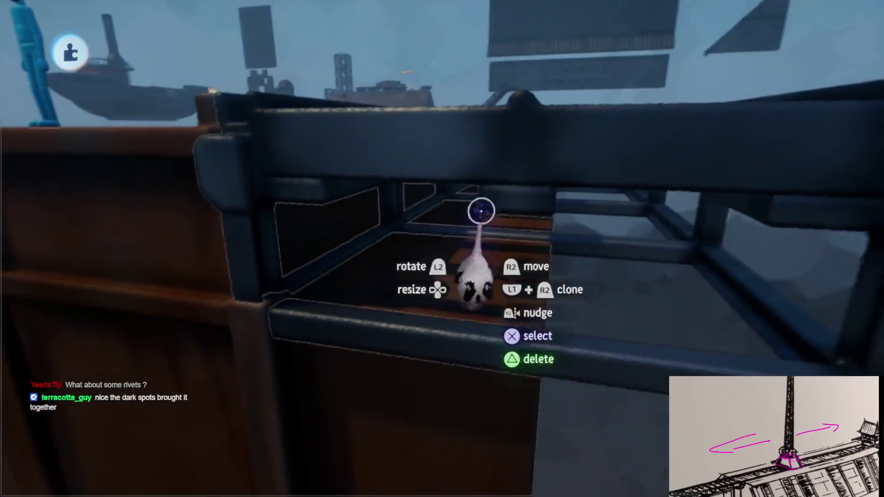
{"action": "key", "text": "Tab"}
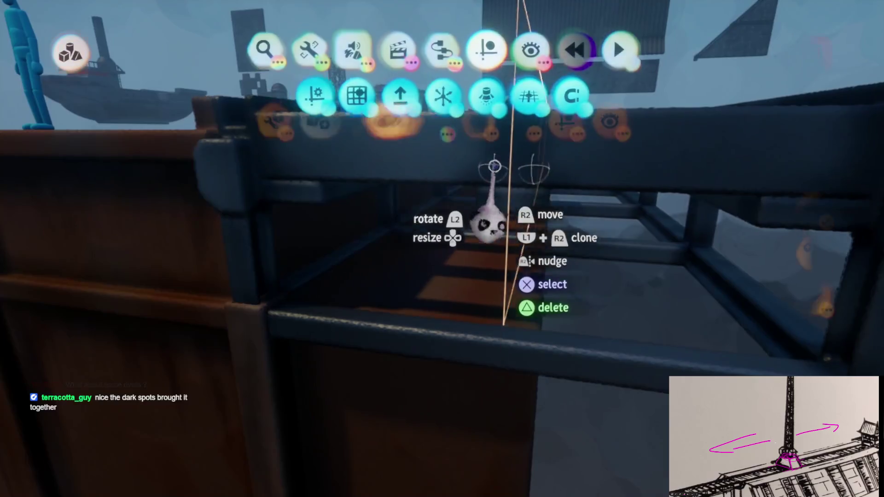
Select the stamp tool and turn on grid snapping at 1/4 spacing.
{"action": "left_click", "coordinate": [494, 170]}
{"action": "mouse_move", "coordinate": [625, 262]}
{"action": "left_mouse_down"}
{"action": "mouse_move", "coordinate": [434, 349]}
{"action": "mouse_move", "coordinate": [455, 384]}
{"action": "mouse_move", "coordinate": [482, 360]}
{"action": "mouse_move", "coordinate": [485, 267]}
{"action": "mouse_move", "coordinate": [455, 295]}
{"action": "mouse_move", "coordinate": [434, 257]}
{"action": "mouse_move", "coordinate": [442, 260]}
{"action": "mouse_move", "coordinate": [479, 233]}
{"action": "left_mouse_up"}
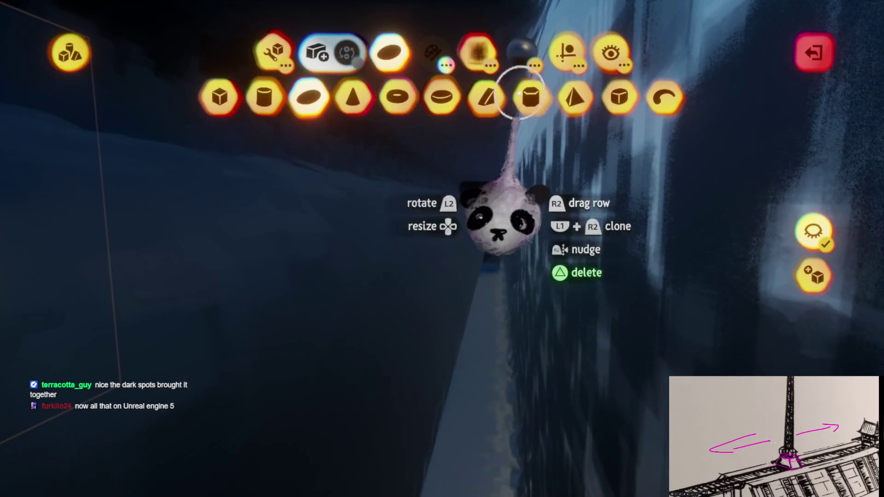
{"action": "mouse_move", "coordinate": [487, 283]}
{"action": "left_mouse_down"}
{"action": "mouse_move", "coordinate": [498, 264]}
{"action": "mouse_move", "coordinate": [505, 142]}
{"action": "mouse_move", "coordinate": [464, 365]}
{"action": "mouse_move", "coordinate": [426, 358]}
{"action": "mouse_move", "coordinate": [433, 373]}
{"action": "mouse_move", "coordinate": [469, 333]}
{"action": "mouse_move", "coordinate": [460, 375]}
{"action": "mouse_move", "coordinate": [465, 270]}
{"action": "mouse_move", "coordinate": [364, 142]}
{"action": "left_mouse_up"}
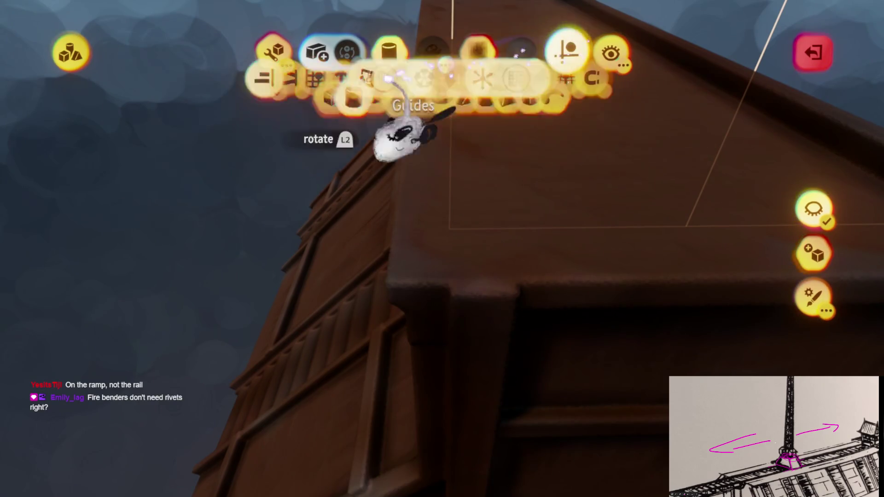
{"action": "left_click", "coordinate": [136, 99]}
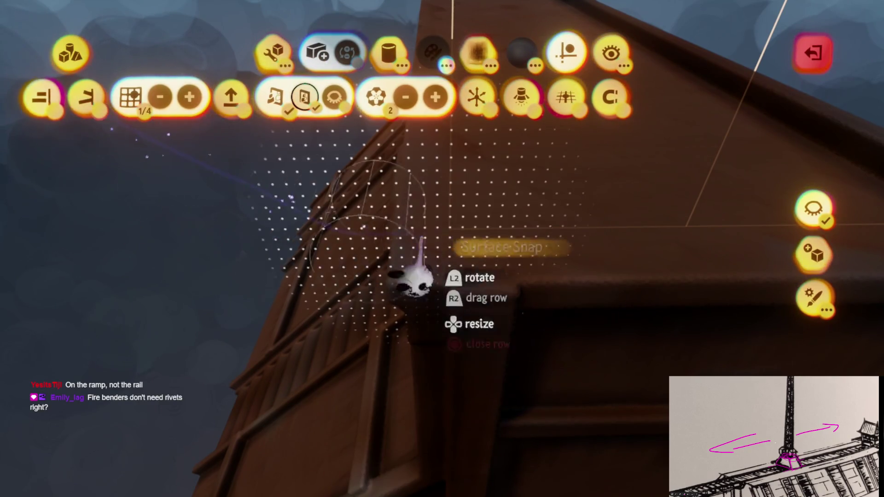
{"action": "left_click", "coordinate": [272, 48]}
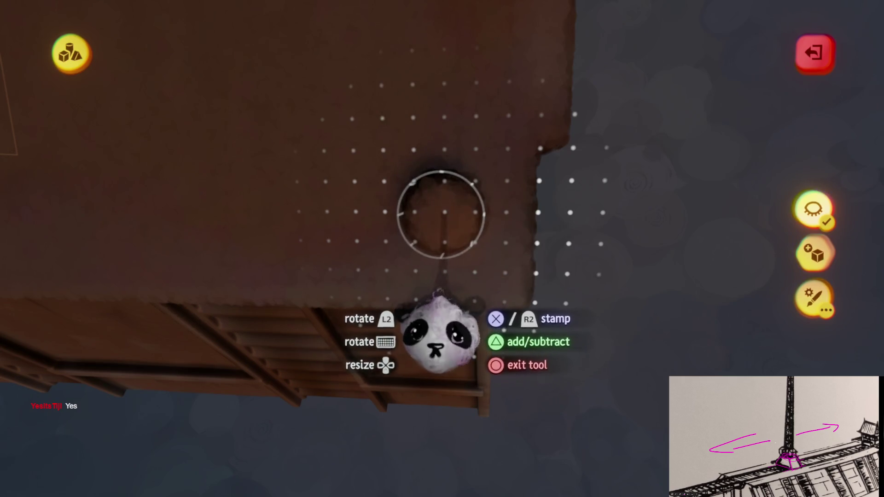
Clone the small cylinder sculpture and set it on the brown deck's corner edge.
{"action": "key", "text": "Escape"}
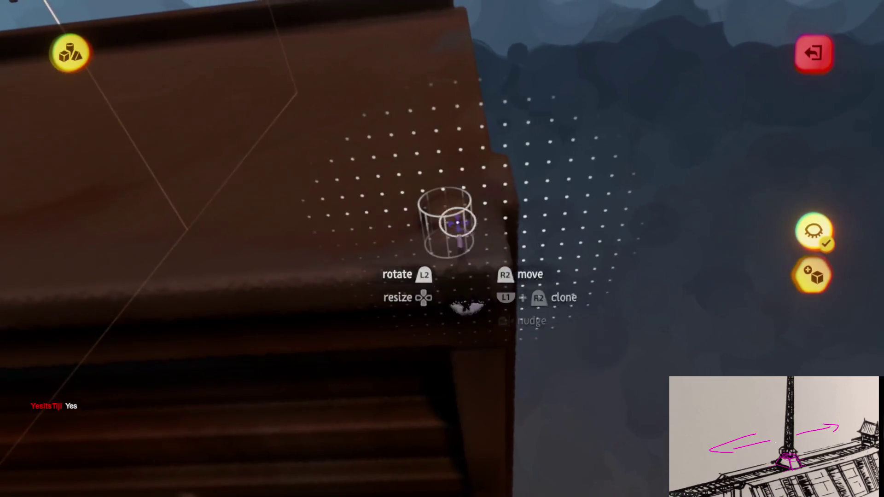
{"action": "left_click_drag", "start_coordinate": [450, 198], "coordinate": [449, 219]}
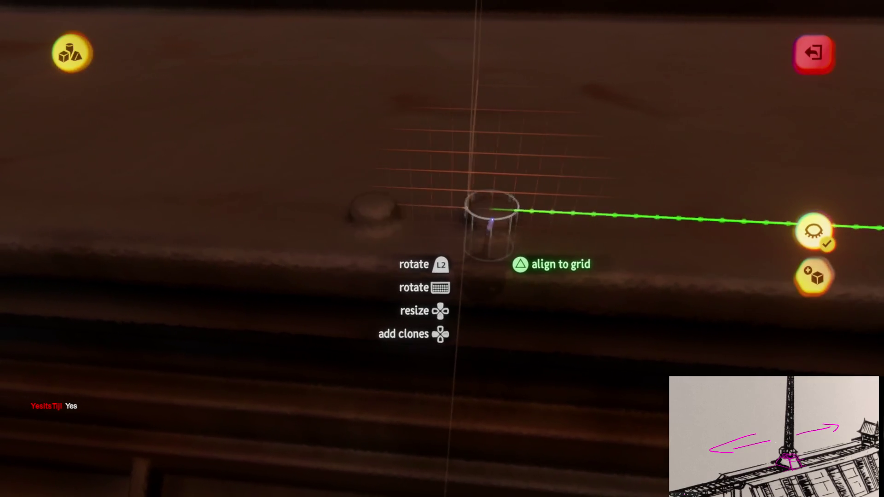
{"action": "mouse_move", "coordinate": [491, 223]}
{"action": "left_mouse_down"}
{"action": "mouse_move", "coordinate": [474, 256]}
{"action": "mouse_move", "coordinate": [484, 221]}
{"action": "mouse_move", "coordinate": [506, 304]}
{"action": "left_mouse_up"}
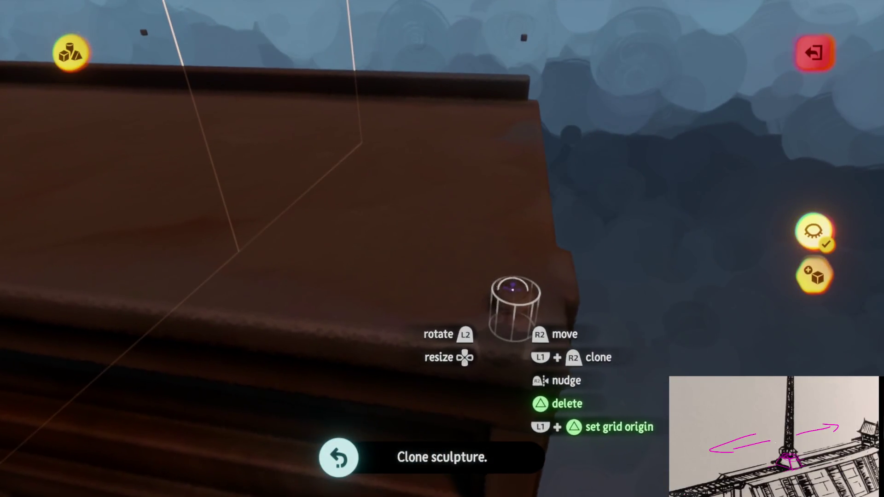
{"action": "left_click", "coordinate": [542, 52]}
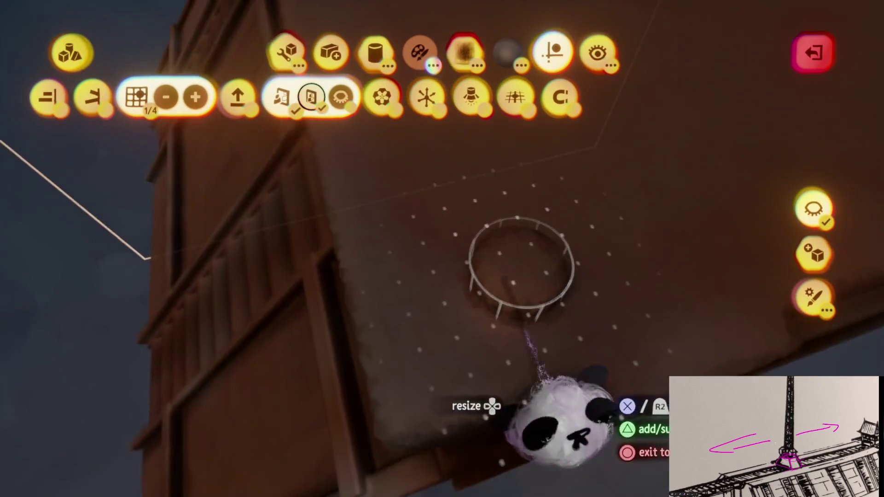
Clone a second small cylinder post onto the wooden deck's top edge.
{"action": "key", "text": "Escape"}
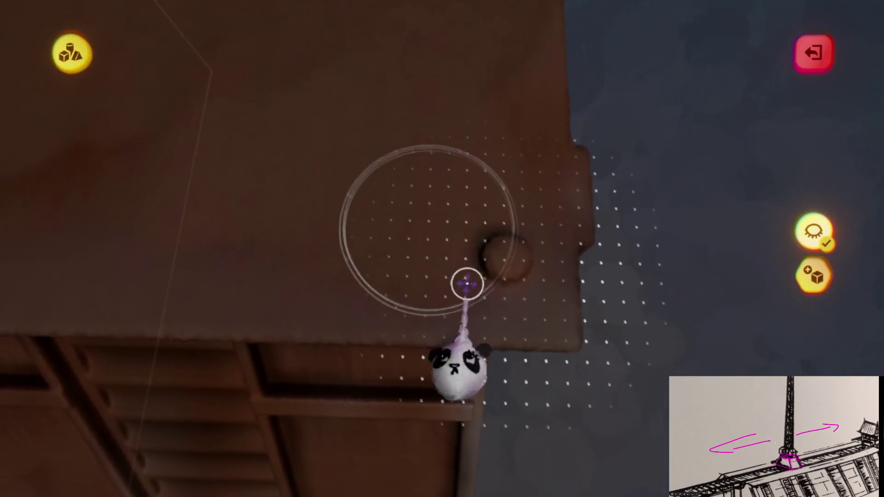
{"action": "mouse_move", "coordinate": [468, 282]}
{"action": "left_mouse_down"}
{"action": "mouse_move", "coordinate": [476, 251]}
{"action": "mouse_move", "coordinate": [488, 253]}
{"action": "mouse_move", "coordinate": [468, 257]}
{"action": "mouse_move", "coordinate": [489, 255]}
{"action": "mouse_move", "coordinate": [479, 272]}
{"action": "mouse_move", "coordinate": [480, 253]}
{"action": "mouse_move", "coordinate": [500, 316]}
{"action": "mouse_move", "coordinate": [493, 296]}
{"action": "mouse_move", "coordinate": [287, 294]}
{"action": "mouse_move", "coordinate": [725, 257]}
{"action": "mouse_move", "coordinate": [628, 262]}
{"action": "mouse_move", "coordinate": [635, 279]}
{"action": "mouse_move", "coordinate": [529, 316]}
{"action": "mouse_move", "coordinate": [510, 300]}
{"action": "mouse_move", "coordinate": [550, 308]}
{"action": "mouse_move", "coordinate": [565, 263]}
{"action": "mouse_move", "coordinate": [525, 295]}
{"action": "mouse_move", "coordinate": [505, 252]}
{"action": "mouse_move", "coordinate": [434, 231]}
{"action": "mouse_move", "coordinate": [427, 130]}
{"action": "mouse_move", "coordinate": [517, 58]}
{"action": "left_mouse_up"}
{"action": "key", "text": "Escape"}
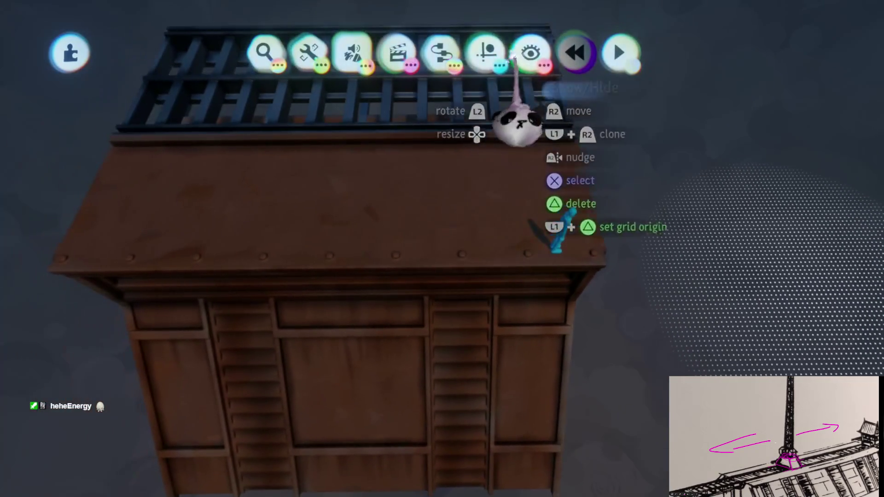
Expand the snapping options and place a copy of the riveted roof block beside the original.
{"action": "left_click", "coordinate": [489, 52]}
{"action": "left_click", "coordinate": [620, 97]}
{"action": "mouse_move", "coordinate": [299, 326]}
{"action": "left_mouse_down"}
{"action": "mouse_move", "coordinate": [608, 313]}
{"action": "mouse_move", "coordinate": [670, 290]}
{"action": "mouse_move", "coordinate": [670, 308]}
{"action": "left_mouse_up"}
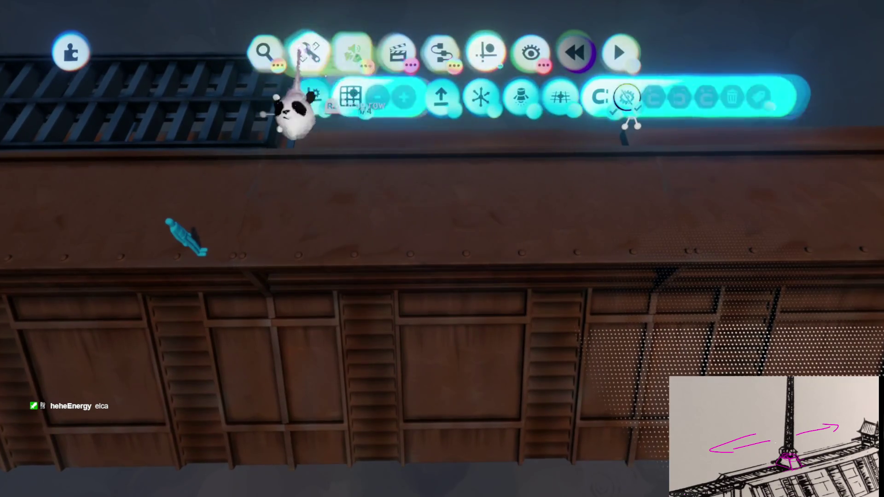
Clone the rusted hull block and slide the copy to the right.
{"action": "left_click", "coordinate": [397, 96]}
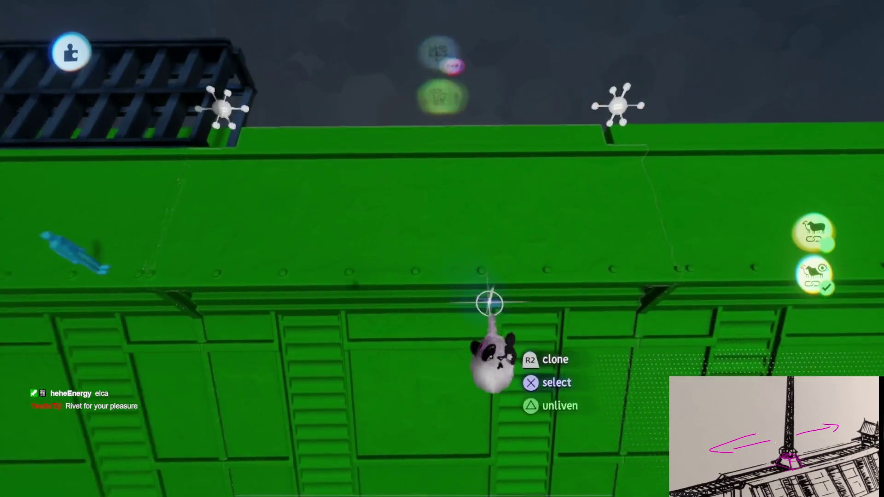
{"action": "left_click", "coordinate": [497, 316]}
{"action": "left_click_drag", "start_coordinate": [498, 316], "coordinate": [628, 306]}
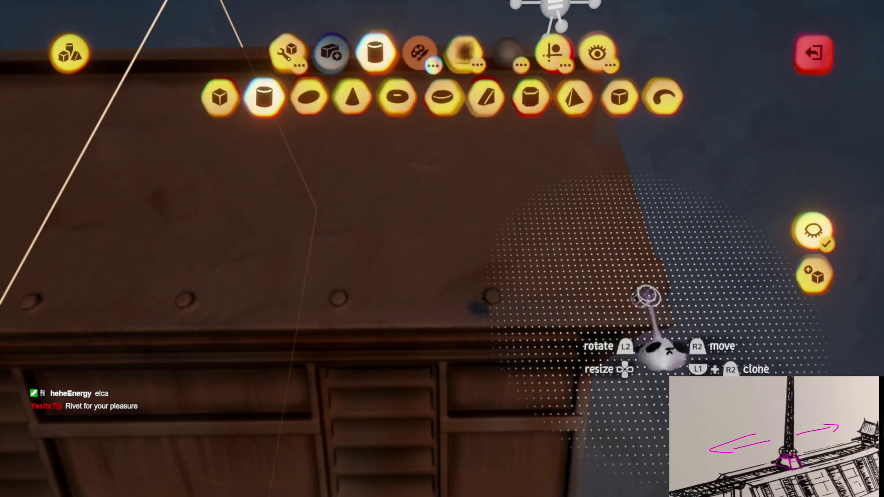
Sculpt the hull with other objects visible, moving a part along the grid up to the side rail.
{"action": "left_click", "coordinate": [530, 312]}
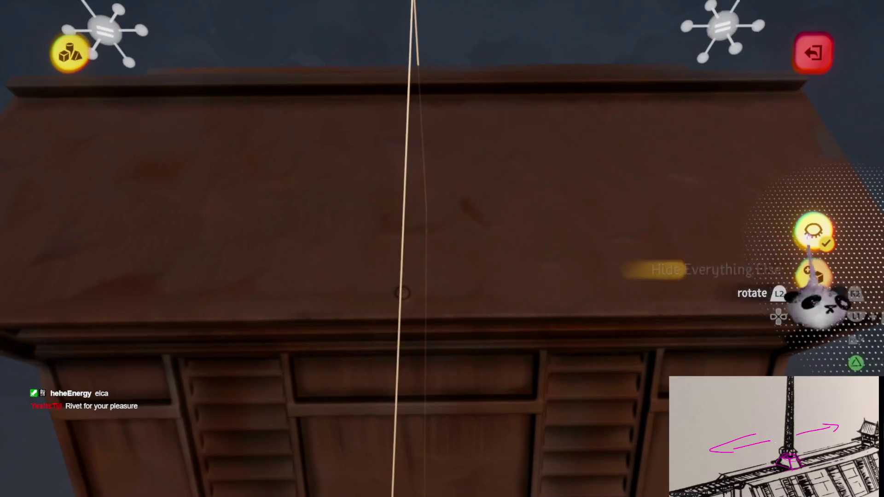
{"action": "left_click", "coordinate": [810, 237]}
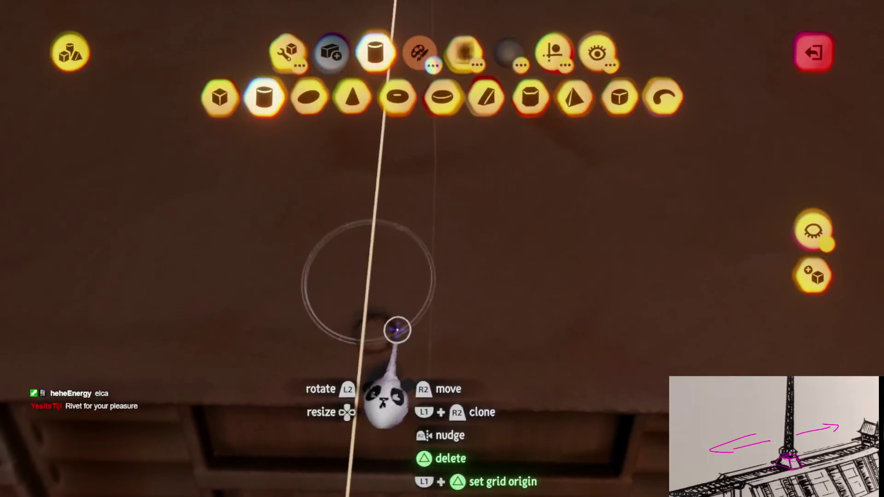
{"action": "left_click_drag", "start_coordinate": [397, 329], "coordinate": [411, 333]}
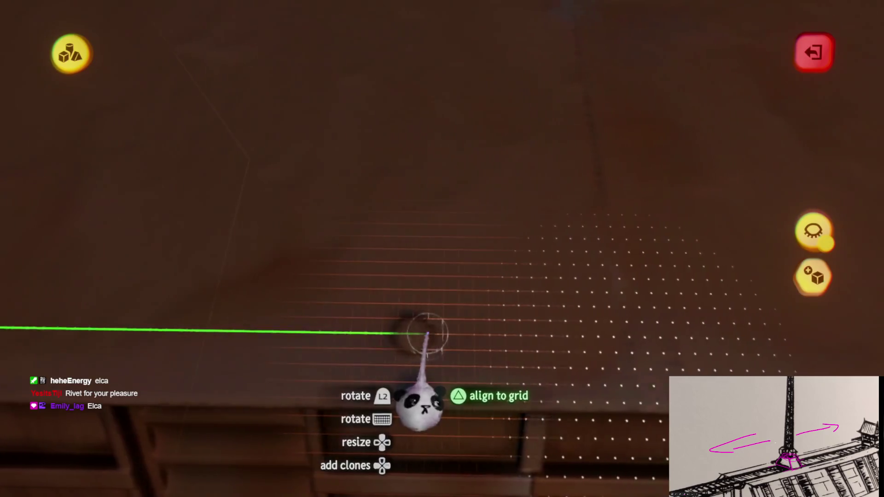
{"action": "mouse_move", "coordinate": [443, 405]}
{"action": "left_mouse_down"}
{"action": "mouse_move", "coordinate": [454, 29]}
{"action": "mouse_move", "coordinate": [443, 459]}
{"action": "left_mouse_up"}
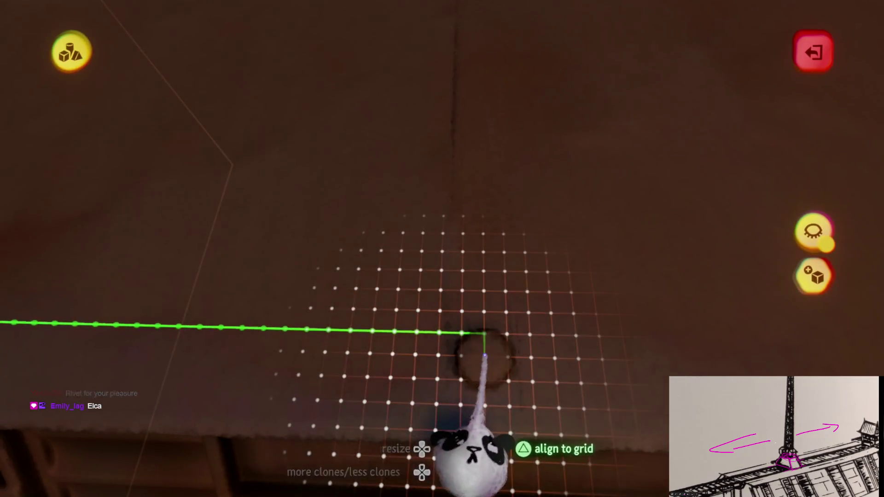
{"action": "mouse_move", "coordinate": [484, 333]}
{"action": "left_mouse_down"}
{"action": "mouse_move", "coordinate": [474, 326]}
{"action": "mouse_move", "coordinate": [487, 339]}
{"action": "mouse_move", "coordinate": [420, 450]}
{"action": "left_mouse_up"}
{"action": "key", "text": "Escape"}
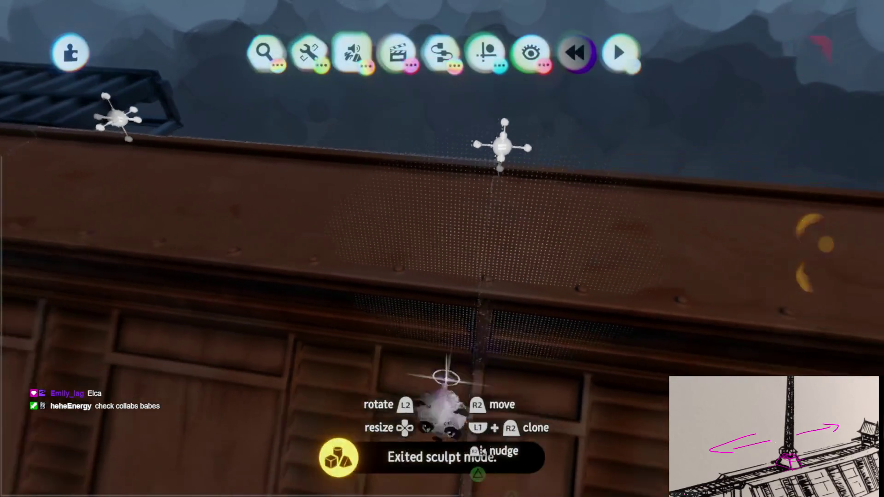
Orbit to the hull side and begin sculpting the long wall with guide options shown.
{"action": "mouse_move", "coordinate": [454, 316]}
{"action": "left_mouse_down"}
{"action": "mouse_move", "coordinate": [470, 233]}
{"action": "mouse_move", "coordinate": [442, 251]}
{"action": "left_mouse_up"}
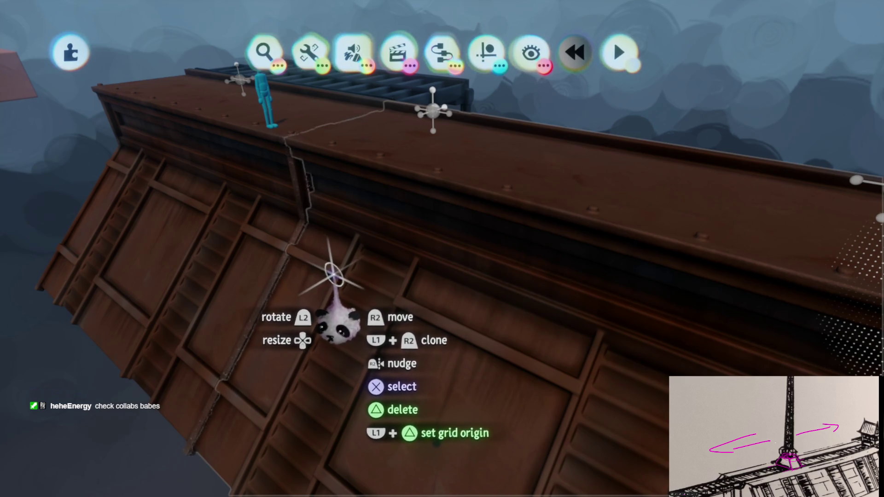
{"action": "mouse_move", "coordinate": [338, 267]}
{"action": "left_mouse_down"}
{"action": "mouse_move", "coordinate": [335, 465]}
{"action": "mouse_move", "coordinate": [391, 322]}
{"action": "mouse_move", "coordinate": [466, 304]}
{"action": "left_mouse_up"}
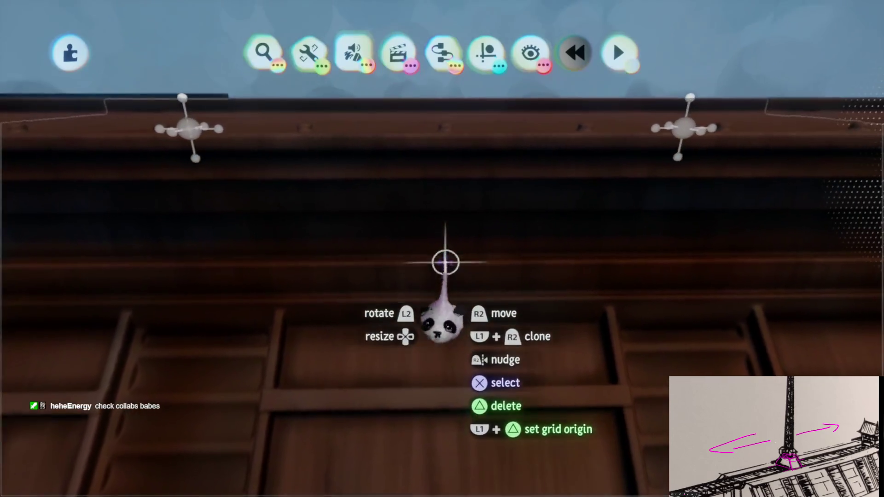
{"action": "left_click", "coordinate": [444, 256]}
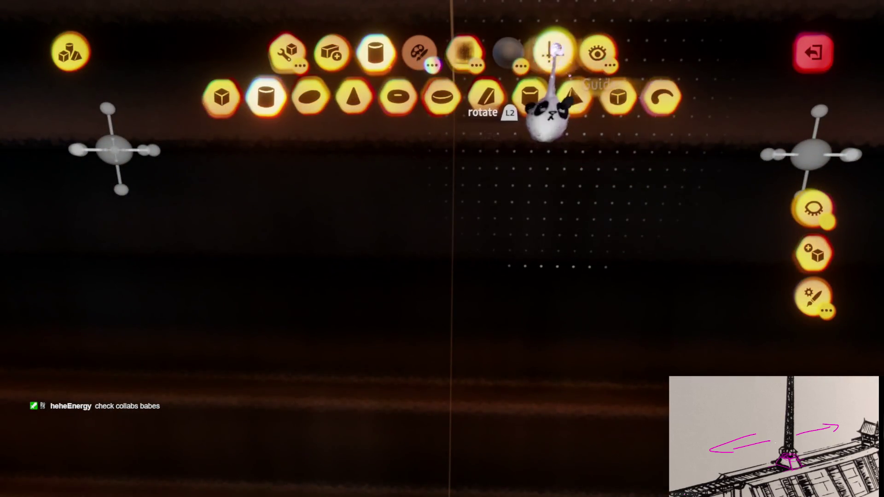
{"action": "left_click", "coordinate": [550, 51]}
{"action": "key", "text": "Escape"}
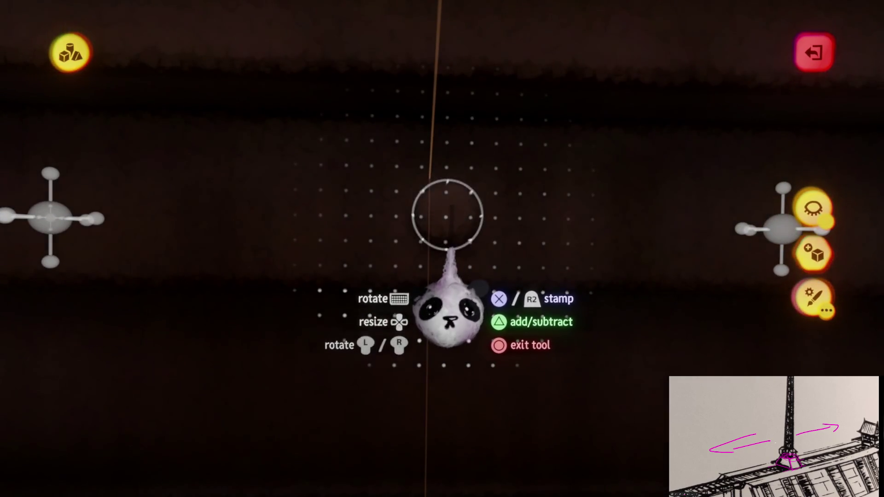
Move the cylinder piece along the riveted wall on the grid, carrying it toward the deck's sloped side.
{"action": "mouse_move", "coordinate": [451, 304]}
{"action": "left_mouse_down"}
{"action": "mouse_move", "coordinate": [451, 340]}
{"action": "mouse_move", "coordinate": [444, 331]}
{"action": "left_mouse_up"}
{"action": "mouse_move", "coordinate": [444, 191]}
{"action": "left_mouse_down"}
{"action": "mouse_move", "coordinate": [510, 187]}
{"action": "mouse_move", "coordinate": [511, 205]}
{"action": "mouse_move", "coordinate": [513, 189]}
{"action": "mouse_move", "coordinate": [490, 185]}
{"action": "mouse_move", "coordinate": [496, 202]}
{"action": "mouse_move", "coordinate": [427, 290]}
{"action": "mouse_move", "coordinate": [445, 233]}
{"action": "mouse_move", "coordinate": [456, 256]}
{"action": "mouse_move", "coordinate": [450, 295]}
{"action": "mouse_move", "coordinate": [460, 287]}
{"action": "left_mouse_up"}
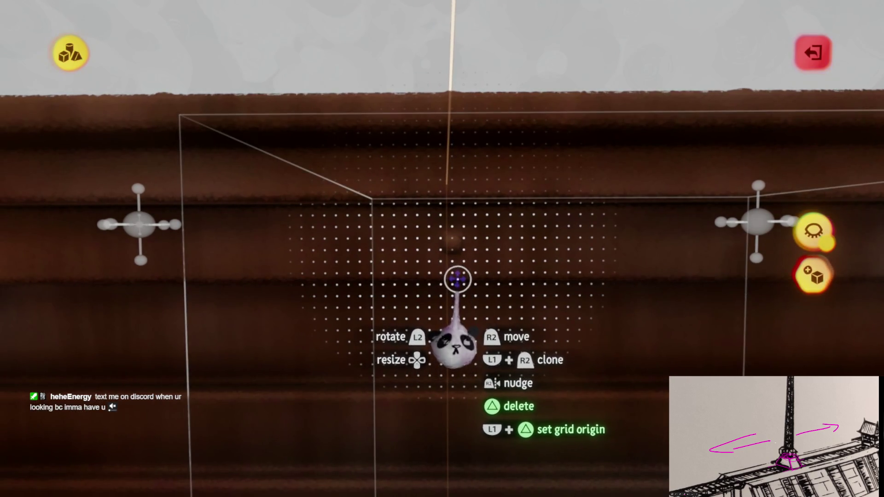
{"action": "mouse_move", "coordinate": [429, 337]}
{"action": "left_mouse_down"}
{"action": "mouse_move", "coordinate": [470, 277]}
{"action": "mouse_move", "coordinate": [468, 239]}
{"action": "mouse_move", "coordinate": [489, 240]}
{"action": "mouse_move", "coordinate": [426, 238]}
{"action": "left_mouse_up"}
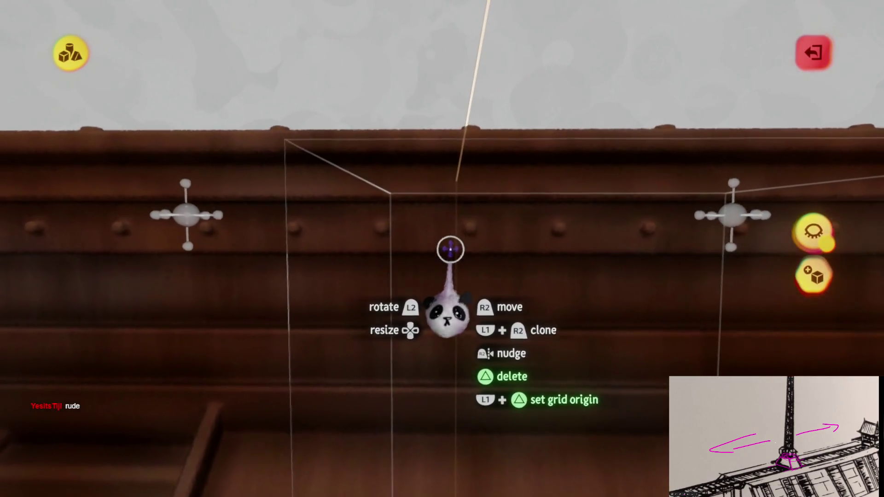
{"action": "left_click_drag", "start_coordinate": [451, 249], "coordinate": [454, 257]}
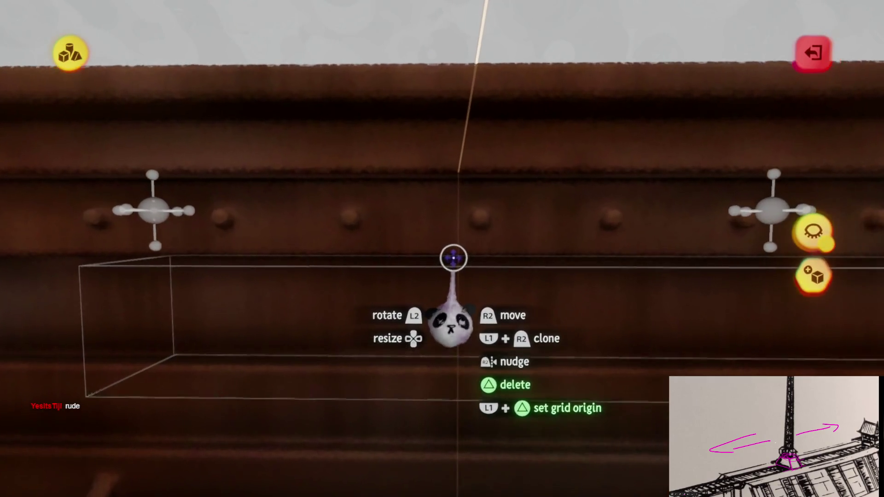
{"action": "mouse_move", "coordinate": [478, 221]}
{"action": "left_mouse_down"}
{"action": "mouse_move", "coordinate": [480, 239]}
{"action": "mouse_move", "coordinate": [481, 211]}
{"action": "mouse_move", "coordinate": [504, 207]}
{"action": "mouse_move", "coordinate": [503, 233]}
{"action": "mouse_move", "coordinate": [528, 167]}
{"action": "left_mouse_up"}
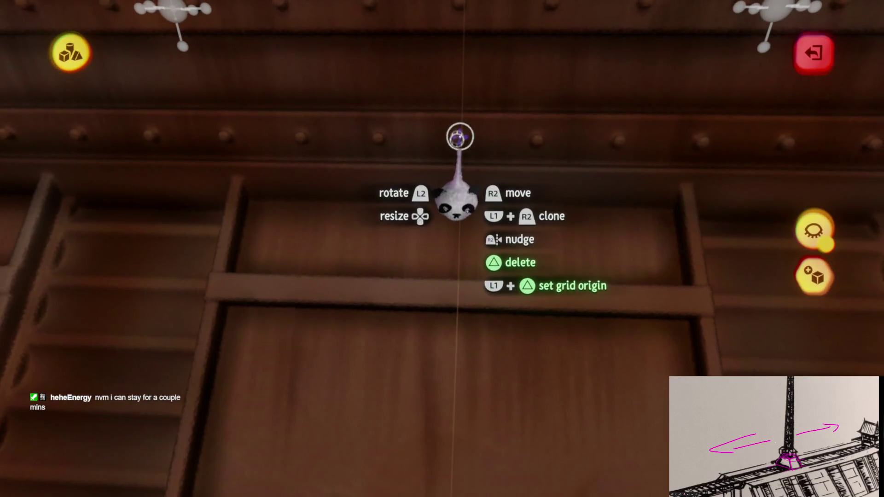
{"action": "mouse_move", "coordinate": [451, 269]}
{"action": "left_mouse_down"}
{"action": "mouse_move", "coordinate": [458, 261]}
{"action": "mouse_move", "coordinate": [450, 297]}
{"action": "mouse_move", "coordinate": [430, 281]}
{"action": "mouse_move", "coordinate": [456, 295]}
{"action": "mouse_move", "coordinate": [481, 362]}
{"action": "mouse_move", "coordinate": [421, 382]}
{"action": "left_mouse_up"}
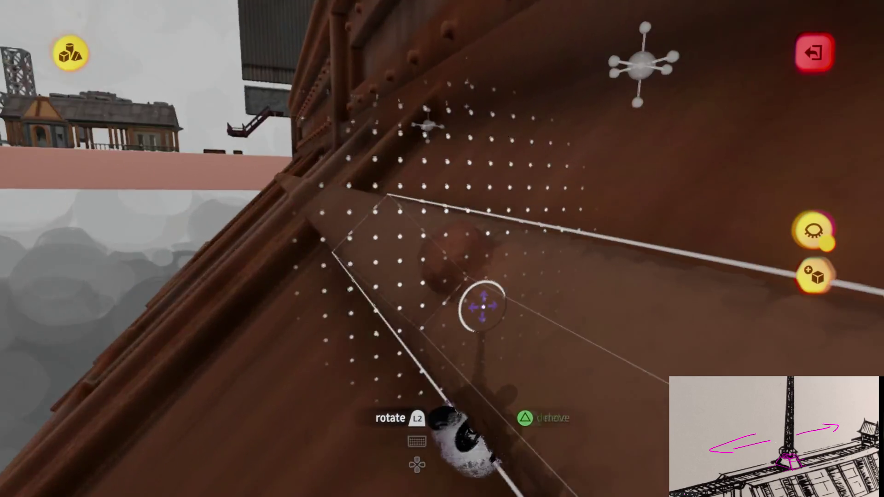
Position the cylinder on the rust wall and clone it along the horizontal beam.
{"action": "mouse_move", "coordinate": [482, 306]}
{"action": "left_mouse_down"}
{"action": "mouse_move", "coordinate": [468, 322]}
{"action": "mouse_move", "coordinate": [441, 253]}
{"action": "mouse_move", "coordinate": [470, 254]}
{"action": "mouse_move", "coordinate": [456, 251]}
{"action": "mouse_move", "coordinate": [487, 291]}
{"action": "mouse_move", "coordinate": [483, 299]}
{"action": "mouse_move", "coordinate": [501, 235]}
{"action": "mouse_move", "coordinate": [474, 237]}
{"action": "left_mouse_up"}
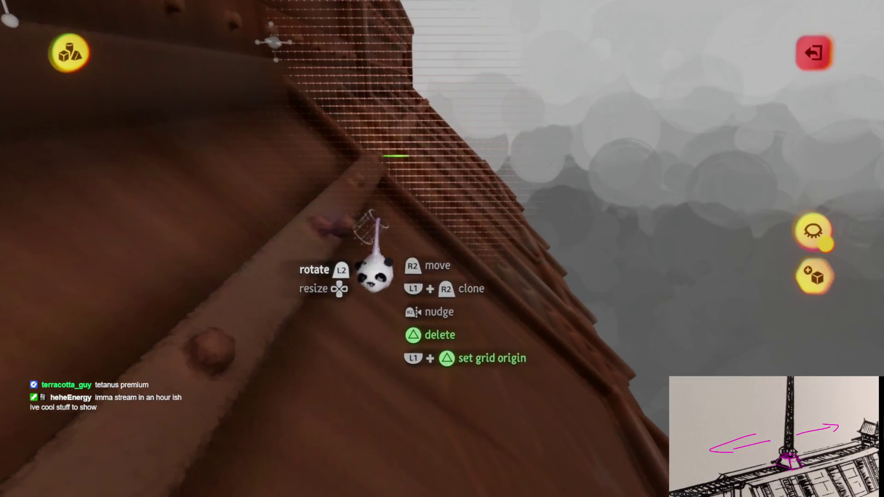
{"action": "left_click_drag", "start_coordinate": [357, 216], "coordinate": [390, 220]}
{"action": "mouse_move", "coordinate": [397, 295]}
{"action": "left_mouse_down"}
{"action": "mouse_move", "coordinate": [405, 350]}
{"action": "mouse_move", "coordinate": [414, 339]}
{"action": "left_mouse_up"}
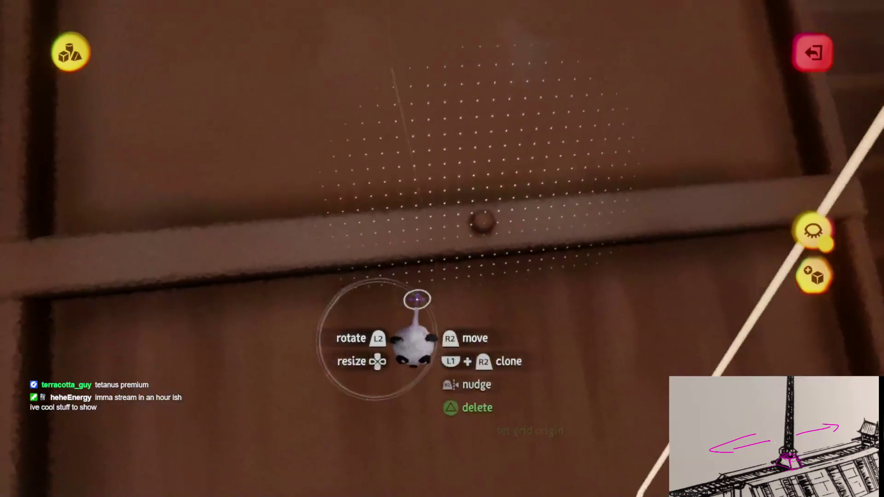
{"action": "mouse_move", "coordinate": [452, 220]}
{"action": "left_mouse_down"}
{"action": "mouse_move", "coordinate": [458, 217]}
{"action": "mouse_move", "coordinate": [447, 280]}
{"action": "left_mouse_up"}
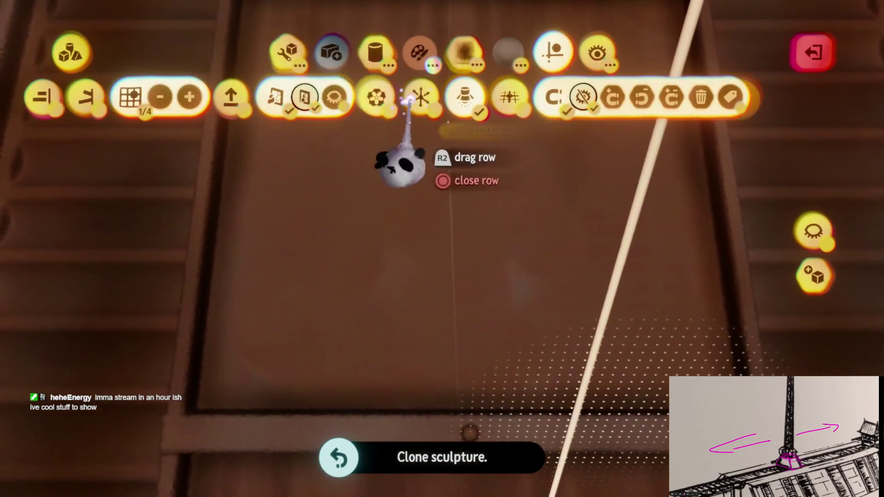
With snapping expanded, slide the round knob and the beam along their guides, then exit sculpting.
{"action": "left_click", "coordinate": [417, 98]}
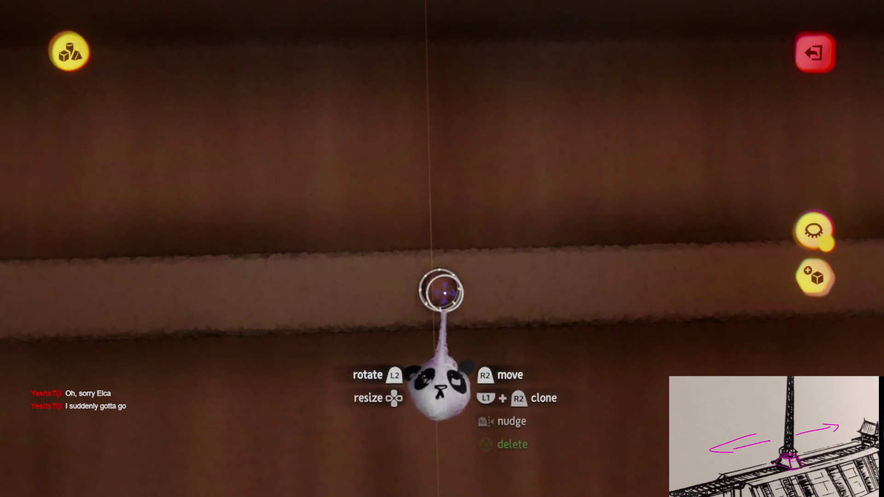
{"action": "mouse_move", "coordinate": [440, 289]}
{"action": "left_mouse_down"}
{"action": "mouse_move", "coordinate": [481, 290]}
{"action": "mouse_move", "coordinate": [470, 288]}
{"action": "mouse_move", "coordinate": [483, 286]}
{"action": "mouse_move", "coordinate": [487, 250]}
{"action": "left_mouse_up"}
{"action": "scroll", "coordinate": [435, 318], "scroll_direction": "up", "scroll_amount": 5}
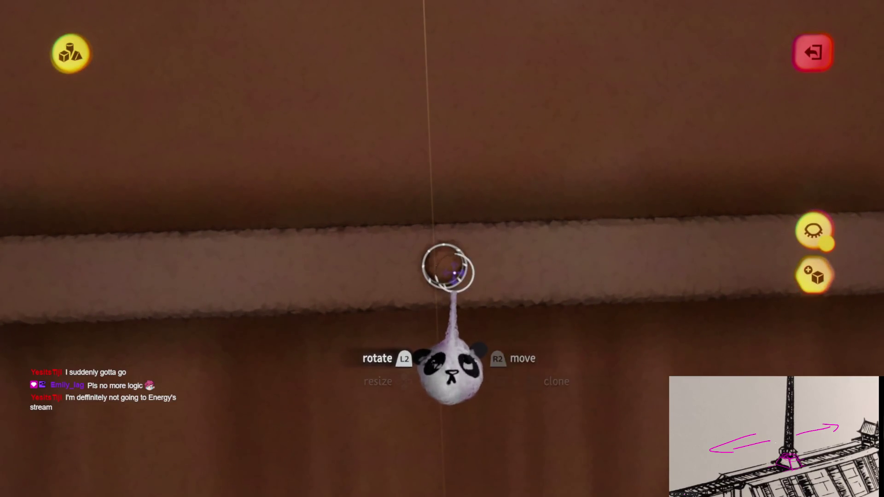
{"action": "left_click_drag", "start_coordinate": [446, 266], "coordinate": [459, 265]}
{"action": "scroll", "coordinate": [460, 271], "scroll_direction": "down", "scroll_amount": 5}
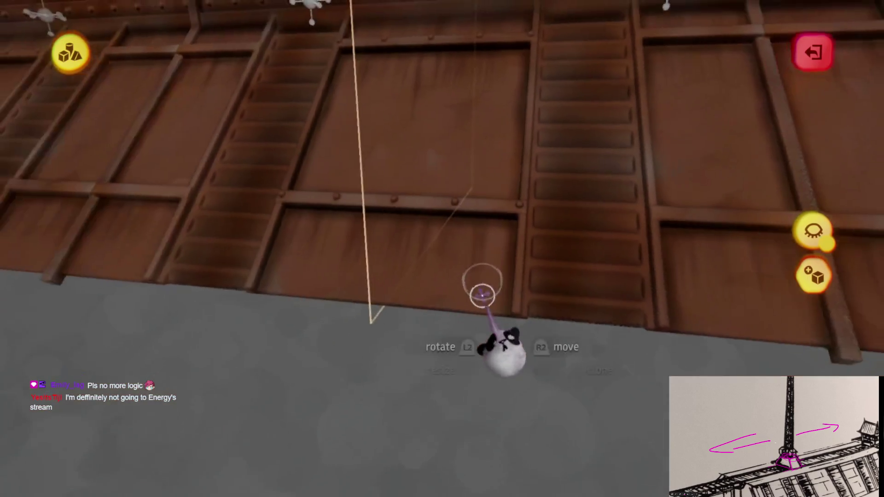
{"action": "scroll", "coordinate": [460, 266], "scroll_direction": "up", "scroll_amount": 5}
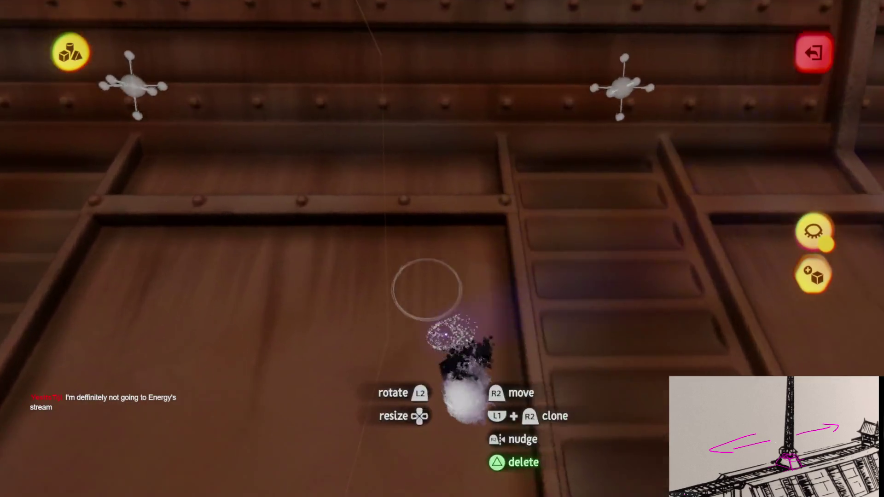
{"action": "scroll", "coordinate": [444, 292], "scroll_direction": "up", "scroll_amount": 3}
{"action": "left_click_drag", "start_coordinate": [404, 343], "coordinate": [475, 336]}
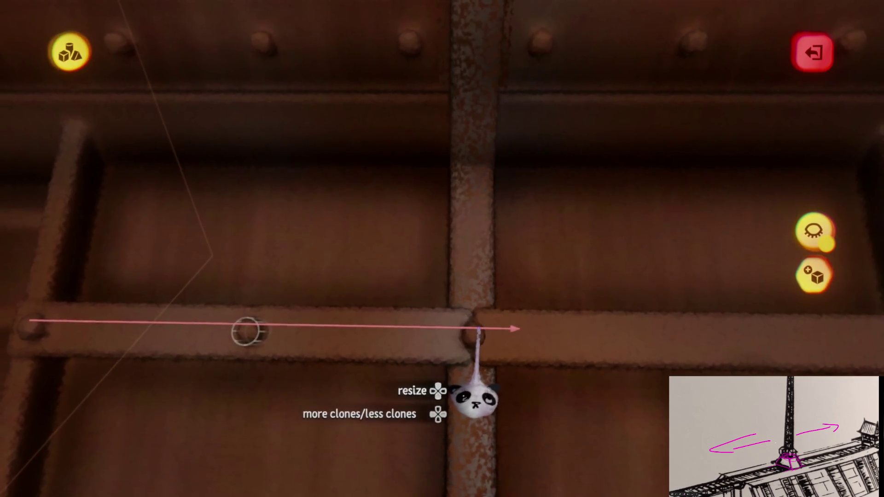
{"action": "key", "text": "Escape"}
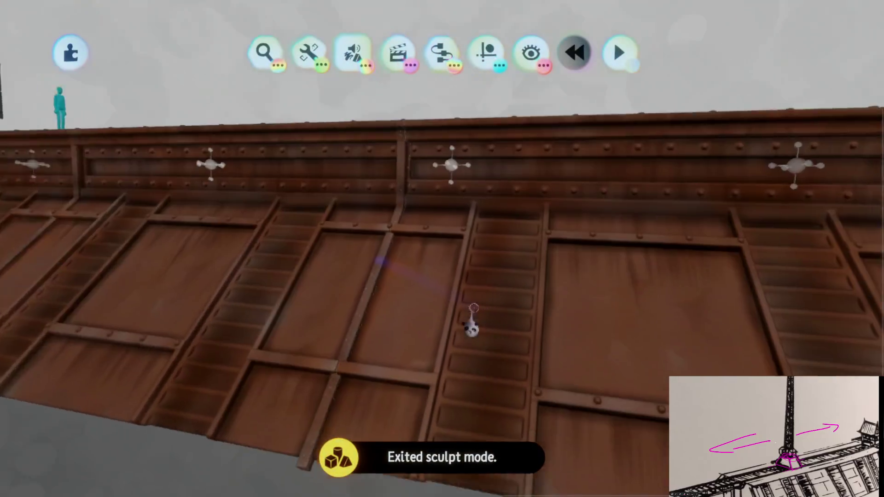
Slide the hull section along its axis until the two beam sections meet.
{"action": "mouse_move", "coordinate": [470, 316]}
{"action": "left_mouse_down"}
{"action": "mouse_move", "coordinate": [715, 277]}
{"action": "mouse_move", "coordinate": [801, 304]}
{"action": "left_mouse_up"}
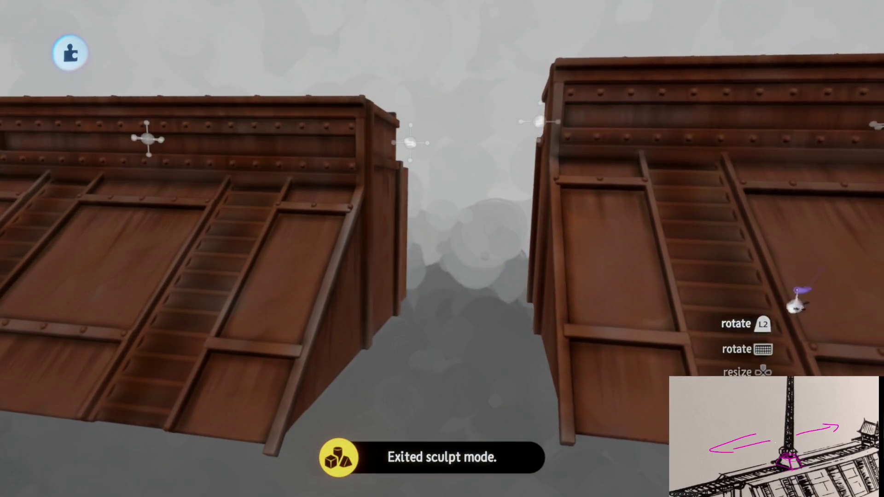
{"action": "mouse_move", "coordinate": [604, 407]}
{"action": "left_mouse_down"}
{"action": "mouse_move", "coordinate": [523, 350]}
{"action": "mouse_move", "coordinate": [499, 300]}
{"action": "mouse_move", "coordinate": [422, 276]}
{"action": "mouse_move", "coordinate": [428, 346]}
{"action": "left_mouse_up"}
{"action": "scroll", "coordinate": [428, 347], "scroll_direction": "up", "scroll_amount": 3}
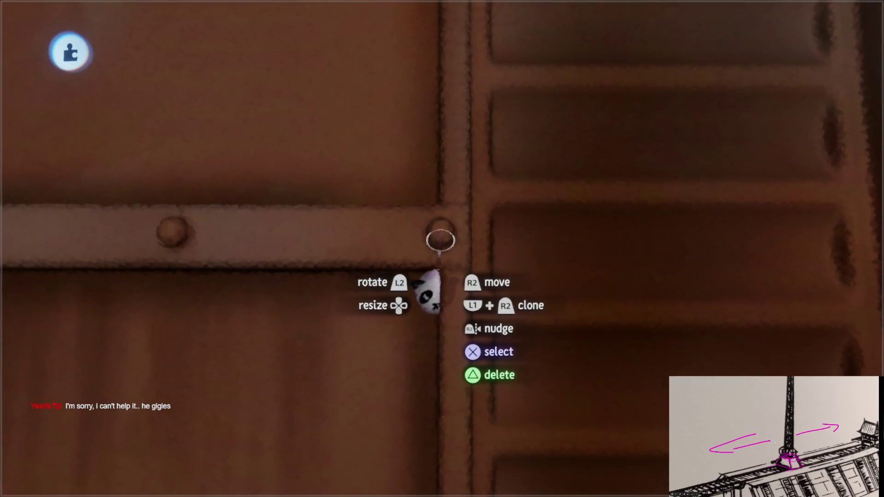
{"action": "key", "text": "Escape"}
{"action": "left_click_drag", "start_coordinate": [440, 235], "coordinate": [498, 231]}
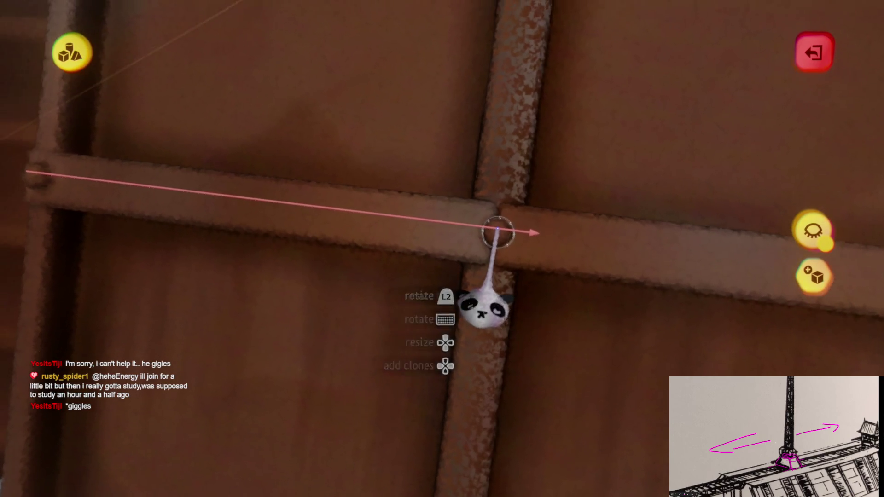
{"action": "scroll", "coordinate": [496, 235], "scroll_direction": "down", "scroll_amount": 5}
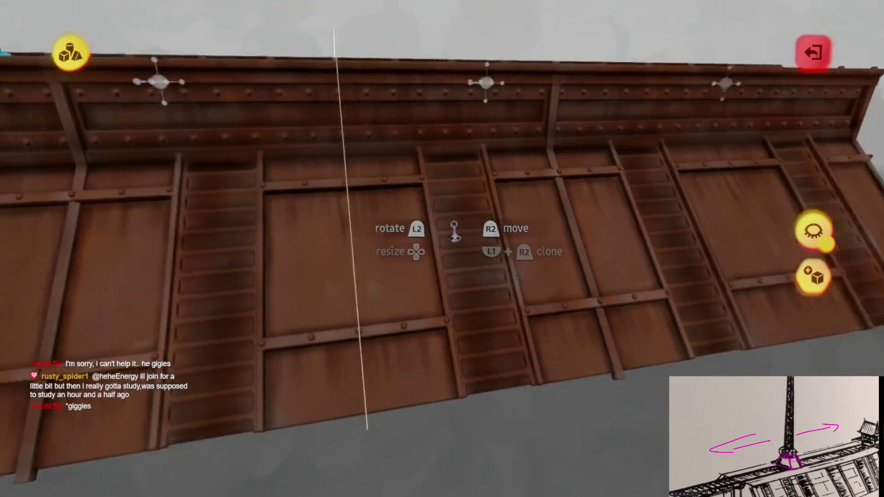
{"action": "scroll", "coordinate": [454, 230], "scroll_direction": "up", "scroll_amount": 5}
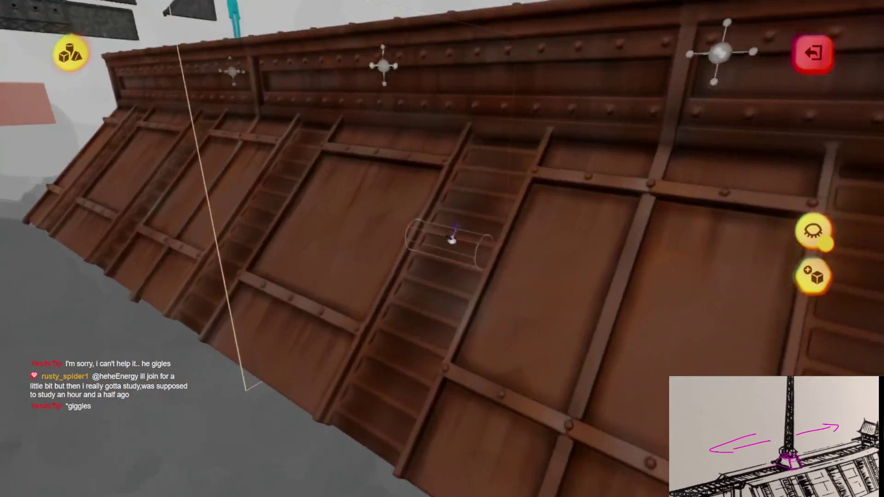
{"action": "mouse_move", "coordinate": [453, 236]}
{"action": "left_mouse_down"}
{"action": "mouse_move", "coordinate": [452, 277]}
{"action": "mouse_move", "coordinate": [446, 257]}
{"action": "mouse_move", "coordinate": [441, 273]}
{"action": "mouse_move", "coordinate": [466, 237]}
{"action": "mouse_move", "coordinate": [385, 174]}
{"action": "mouse_move", "coordinate": [465, 256]}
{"action": "mouse_move", "coordinate": [469, 226]}
{"action": "left_mouse_up"}
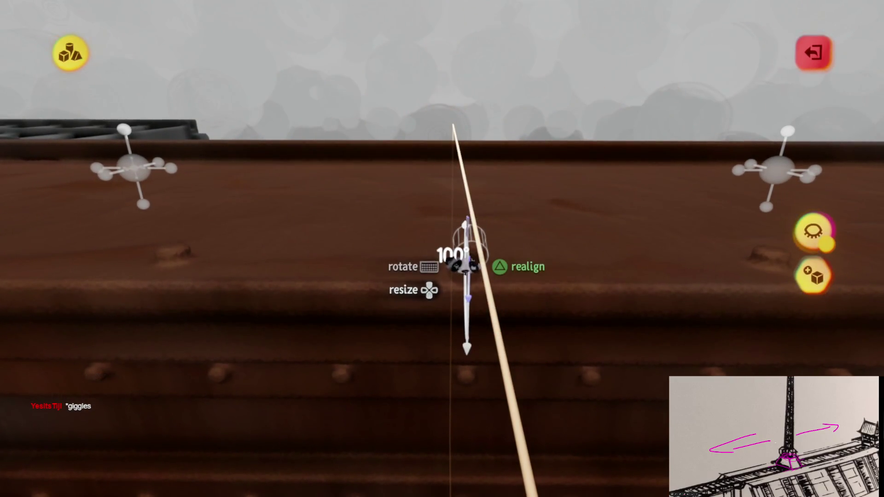
Orbit down over the beam, then exit sculpt mode to see the whole rivet-lined deck.
{"action": "mouse_move", "coordinate": [465, 258]}
{"action": "left_mouse_down"}
{"action": "mouse_move", "coordinate": [458, 205]}
{"action": "mouse_move", "coordinate": [465, 276]}
{"action": "mouse_move", "coordinate": [423, 258]}
{"action": "left_mouse_up"}
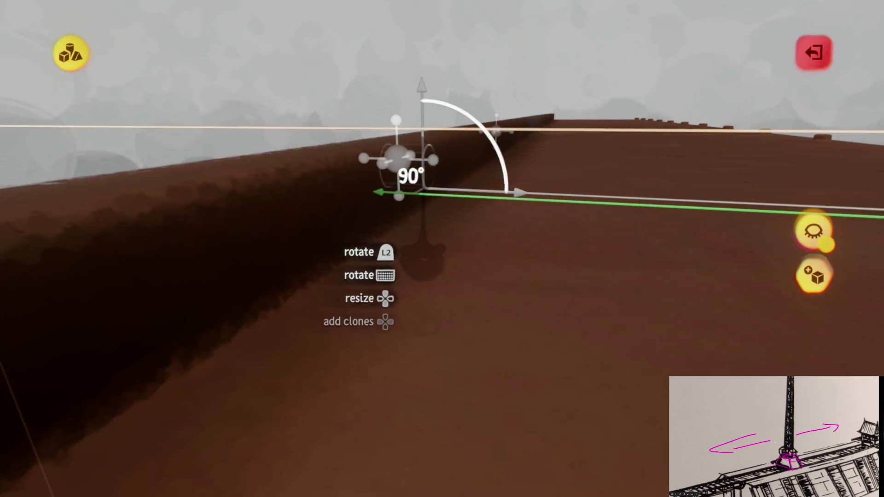
{"action": "mouse_move", "coordinate": [436, 199]}
{"action": "left_mouse_down"}
{"action": "mouse_move", "coordinate": [430, 188]}
{"action": "mouse_move", "coordinate": [460, 183]}
{"action": "mouse_move", "coordinate": [398, 184]}
{"action": "mouse_move", "coordinate": [405, 148]}
{"action": "mouse_move", "coordinate": [383, 127]}
{"action": "left_mouse_up"}
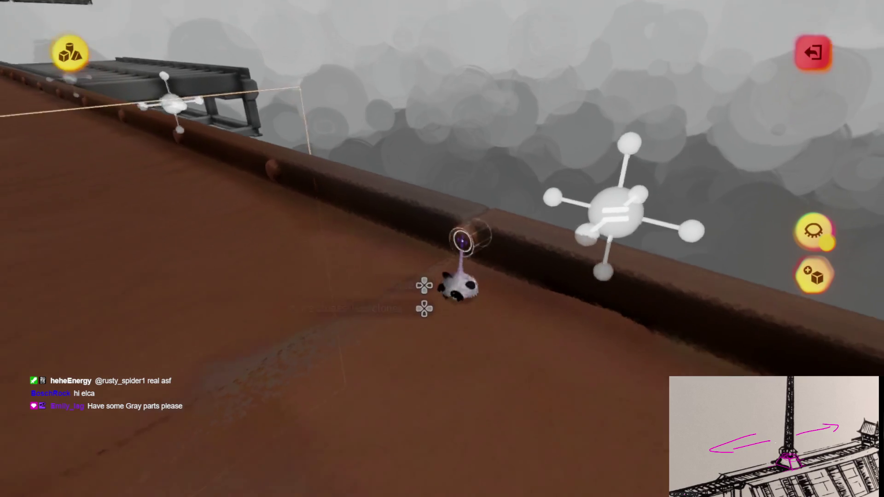
{"action": "key", "text": "Escape"}
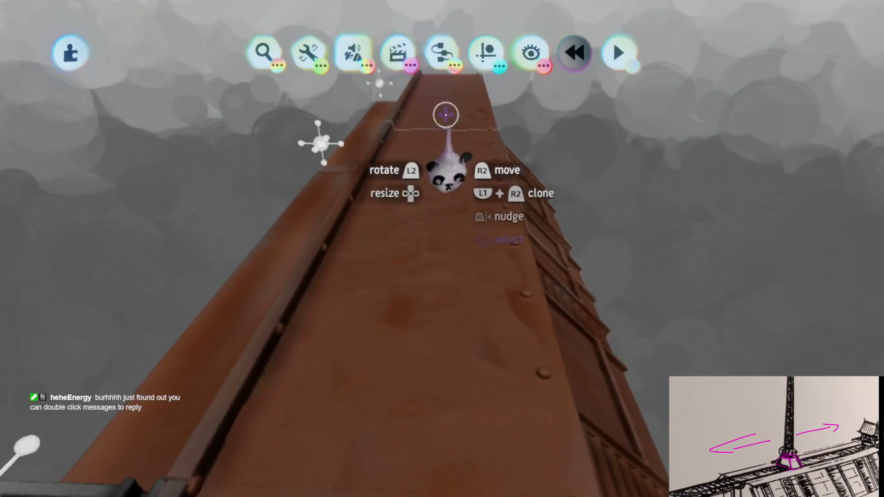
From the guides row, enter the long guide shape on the deck top, then leave the shape editor.
{"action": "left_click", "coordinate": [487, 50]}
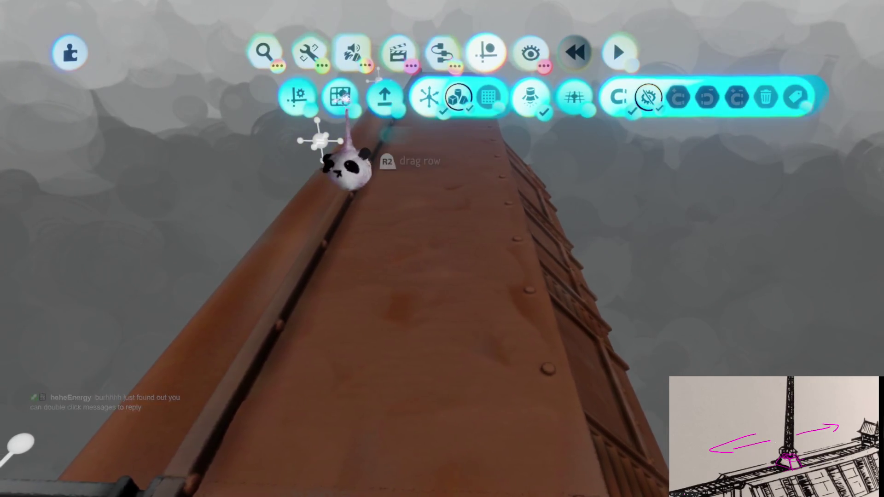
{"action": "left_click", "coordinate": [446, 296]}
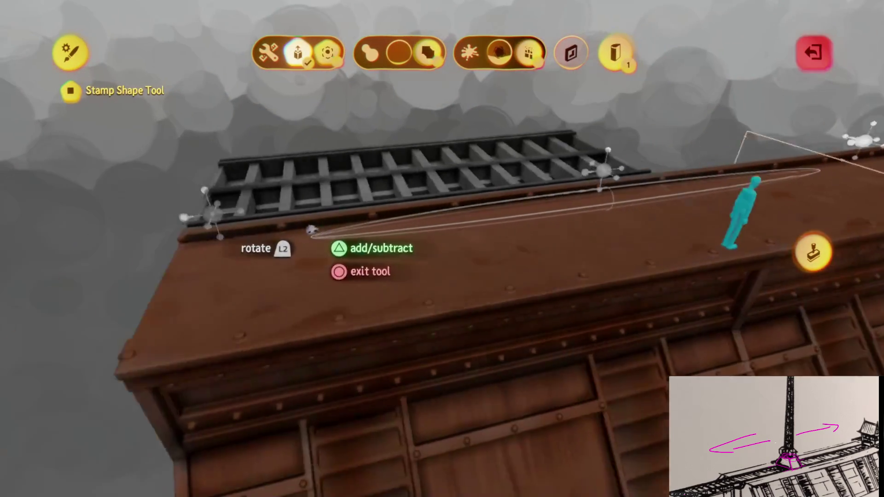
{"action": "key", "text": "Escape"}
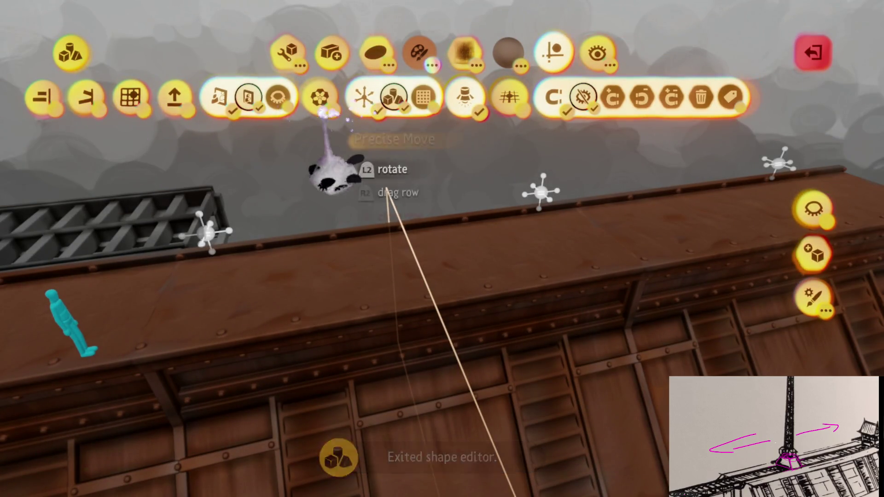
{"action": "key", "text": "Escape"}
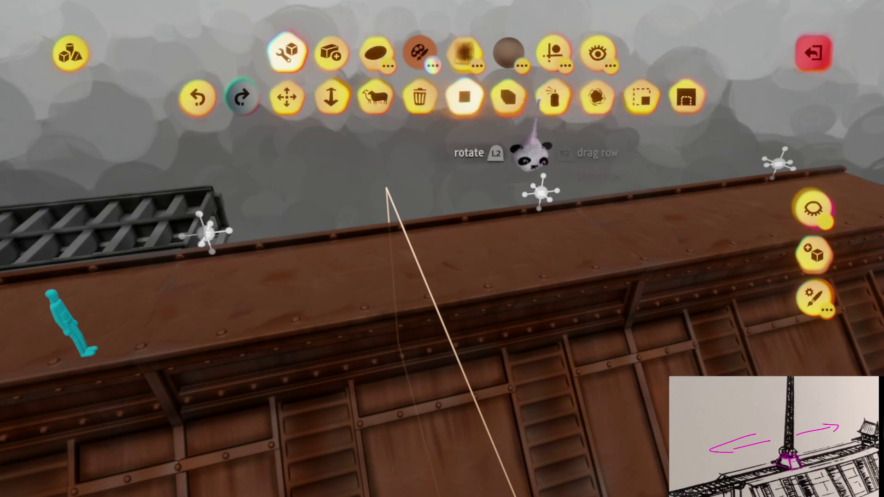
Pick the grey paint swatch and enable the first guide option.
{"action": "left_click", "coordinate": [426, 60]}
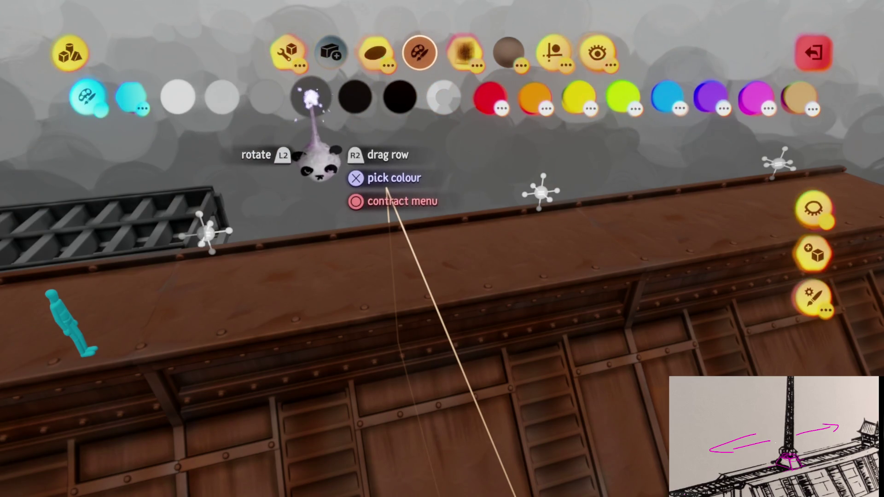
{"action": "left_click", "coordinate": [473, 277]}
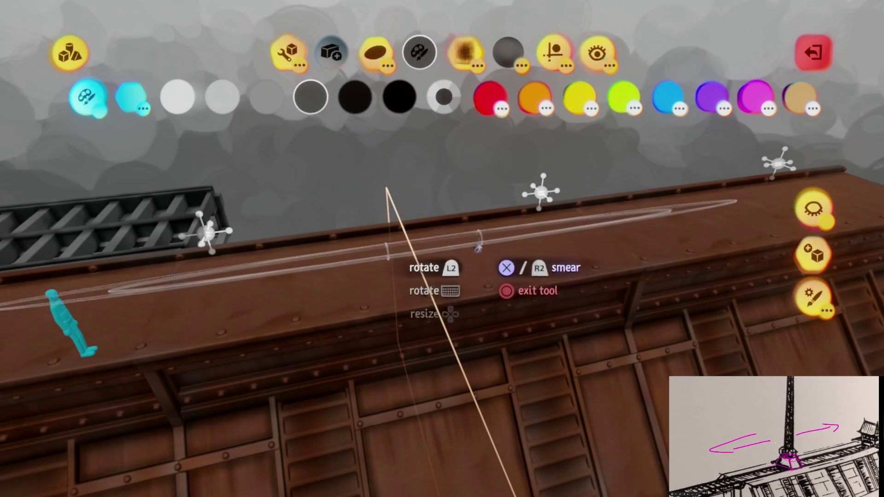
{"action": "left_click", "coordinate": [553, 55]}
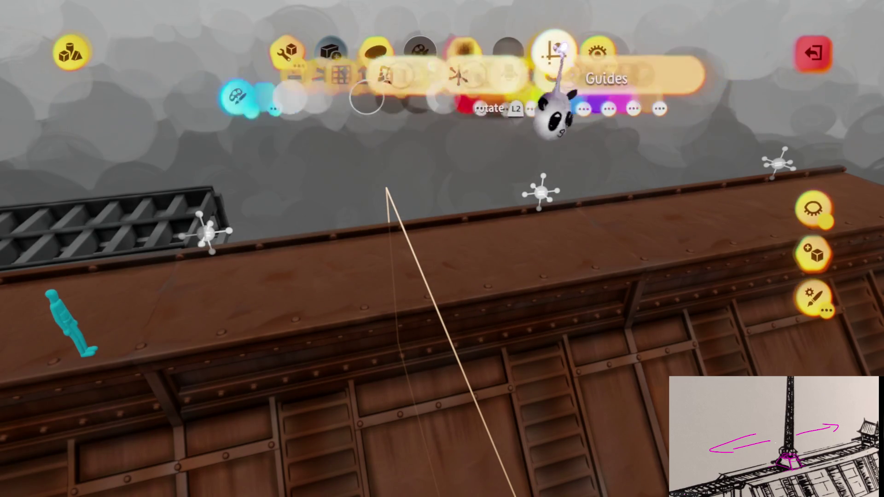
{"action": "left_click", "coordinate": [54, 97]}
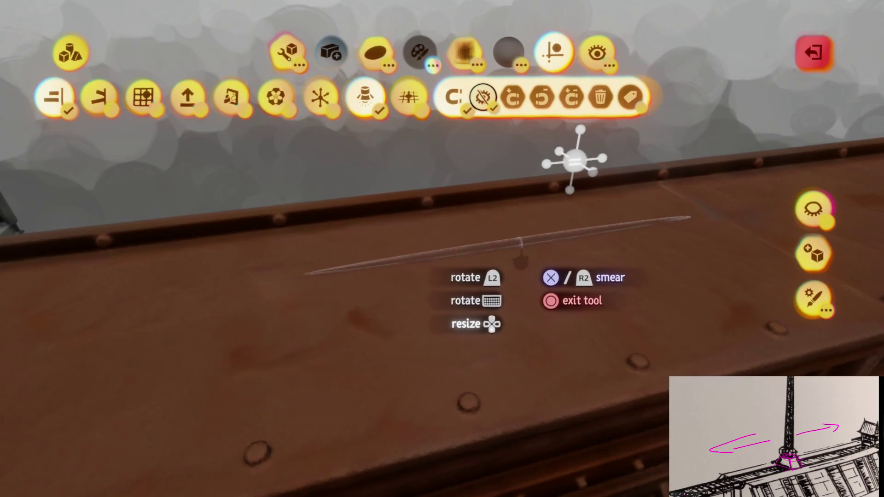
{"action": "key", "text": "Escape"}
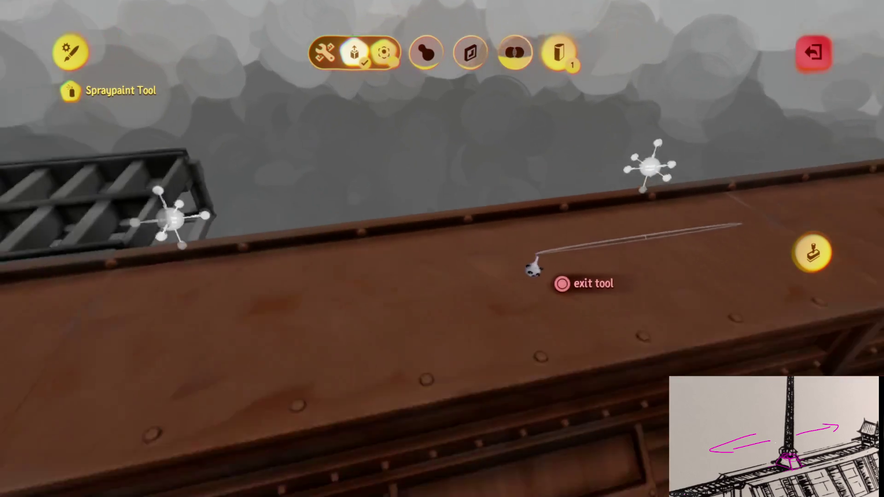
{"action": "key", "text": "Escape"}
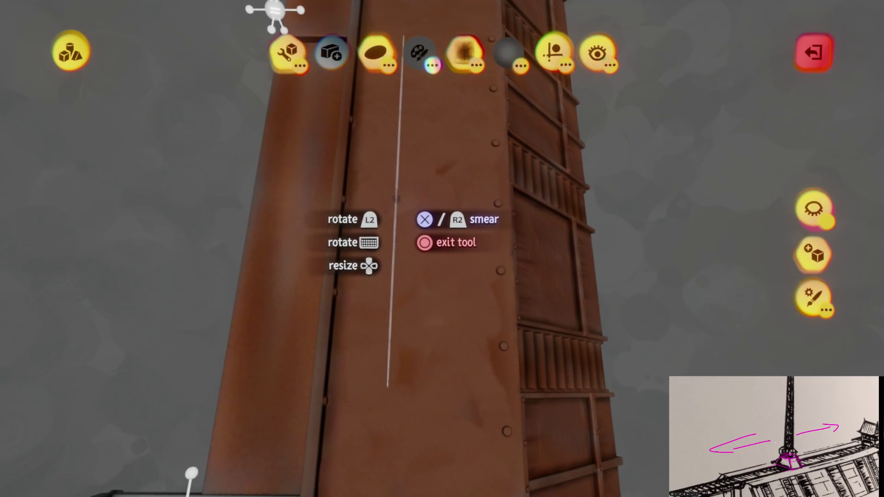
Bring up the Spraypaint Tool for the tower's line sculpt, undoing a stray change.
{"action": "left_click", "coordinate": [285, 52]}
{"action": "key", "text": "Escape"}
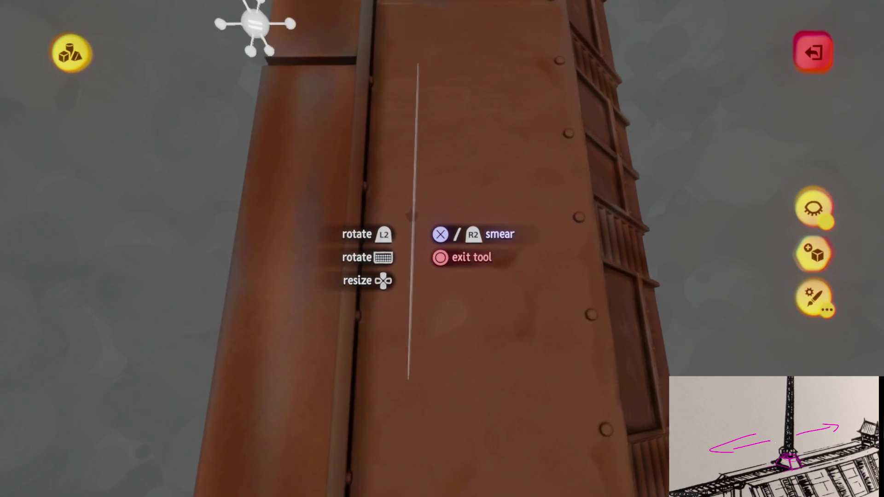
{"action": "key", "text": "Escape"}
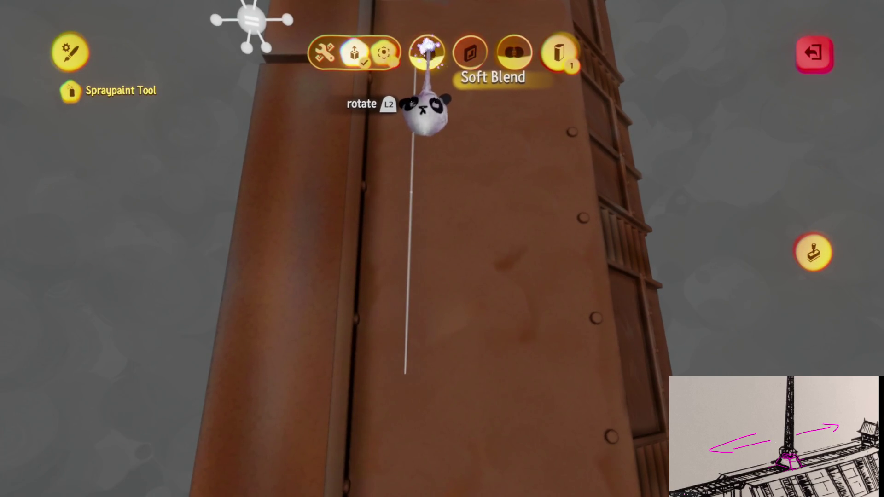
{"action": "key", "text": "Escape"}
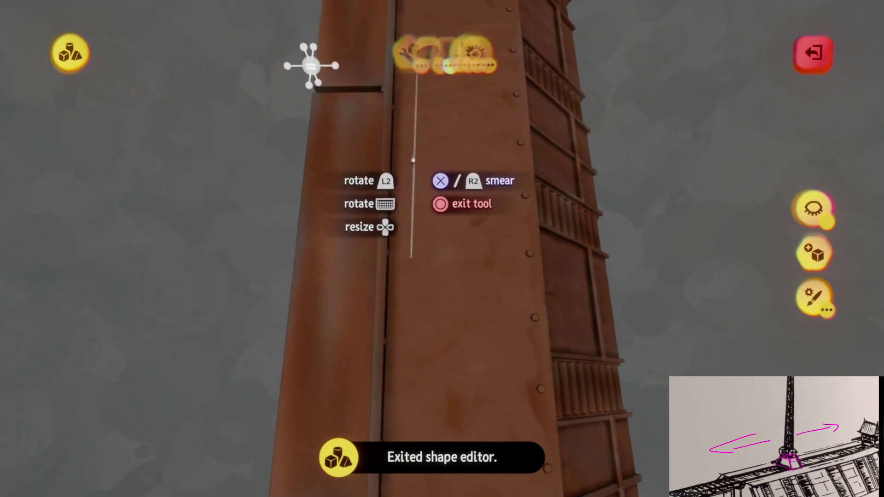
{"action": "key", "text": "ctrl+z"}
{"action": "key", "text": "ctrl+z"}
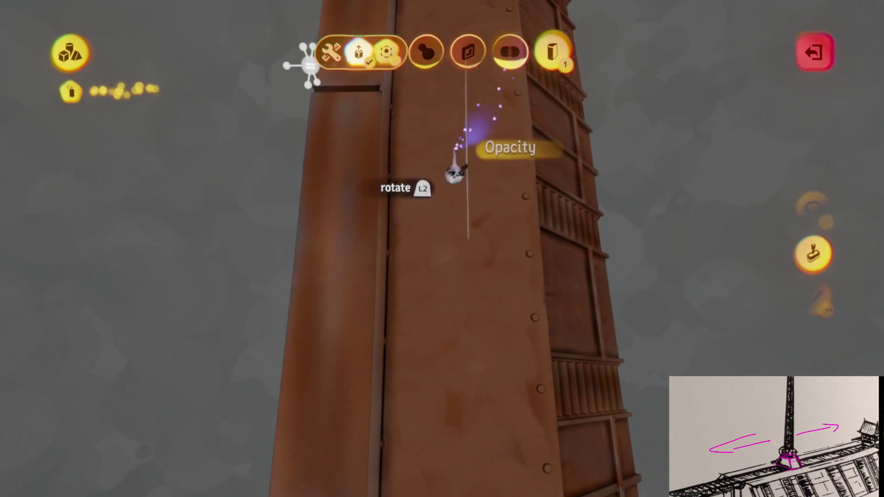
{"action": "key", "text": "Escape"}
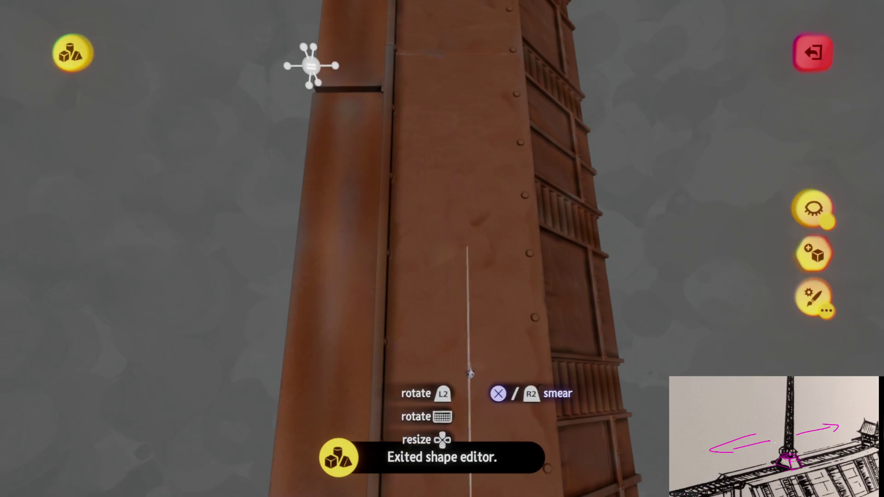
Adjust the spray colour on the colour wheel and review the Spraypaint options.
{"action": "key", "text": "s"}
{"action": "key", "text": "c"}
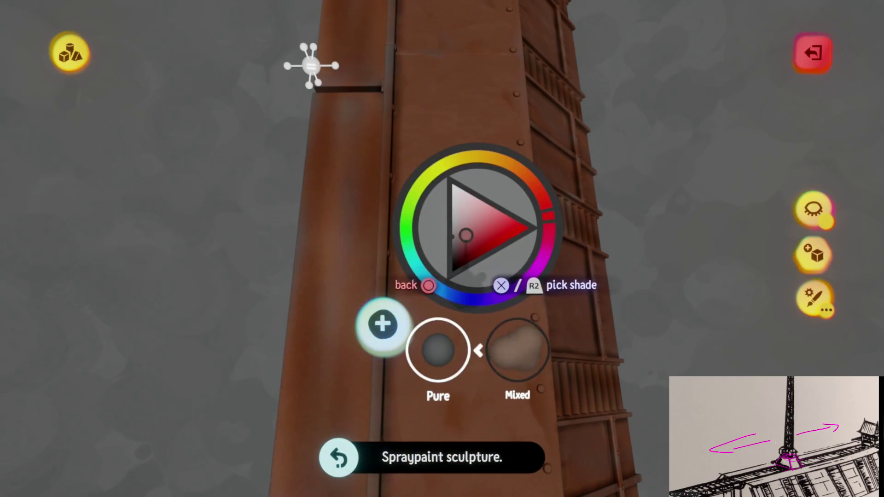
{"action": "key", "text": "Escape"}
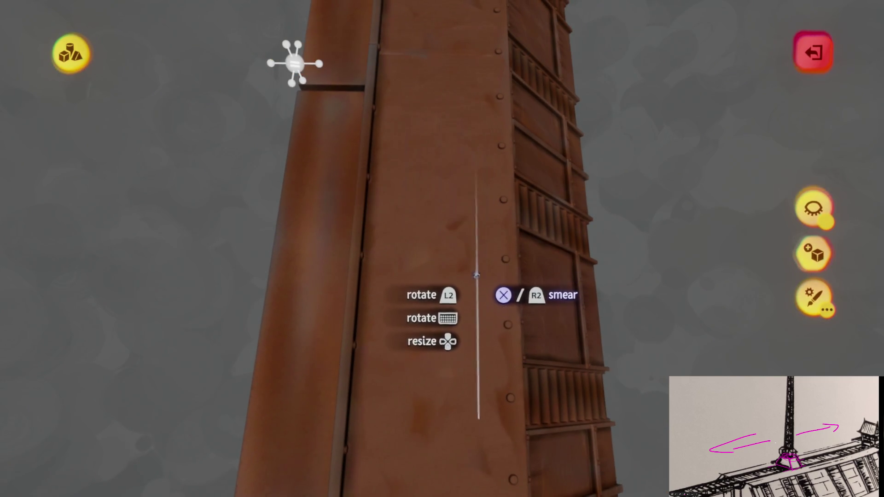
{"action": "key", "text": "Escape"}
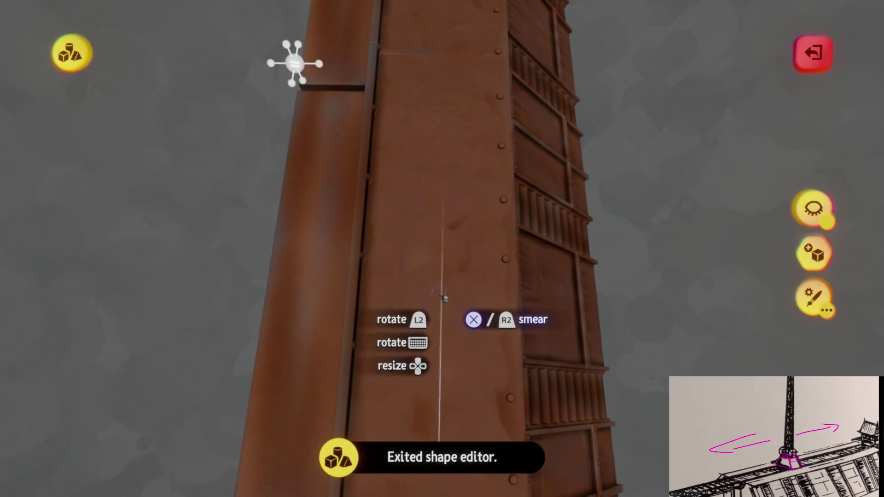
{"action": "key", "text": "ctrl+z"}
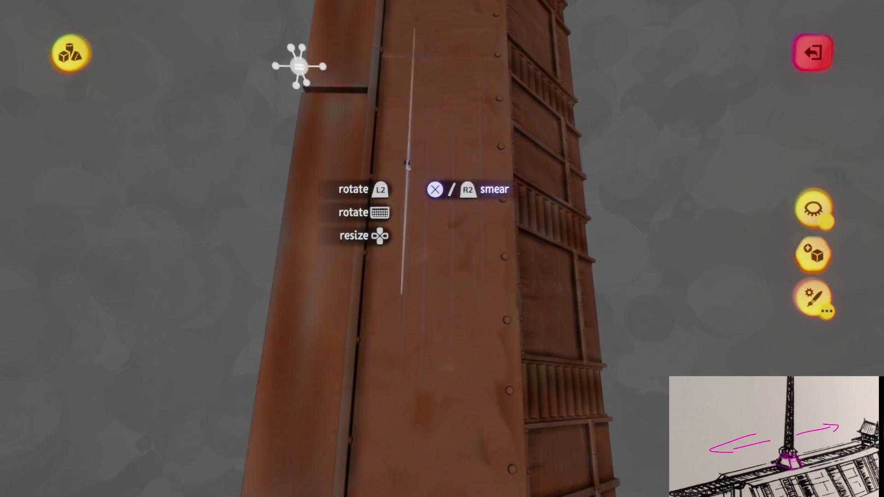
{"action": "key", "text": "ctrl+z"}
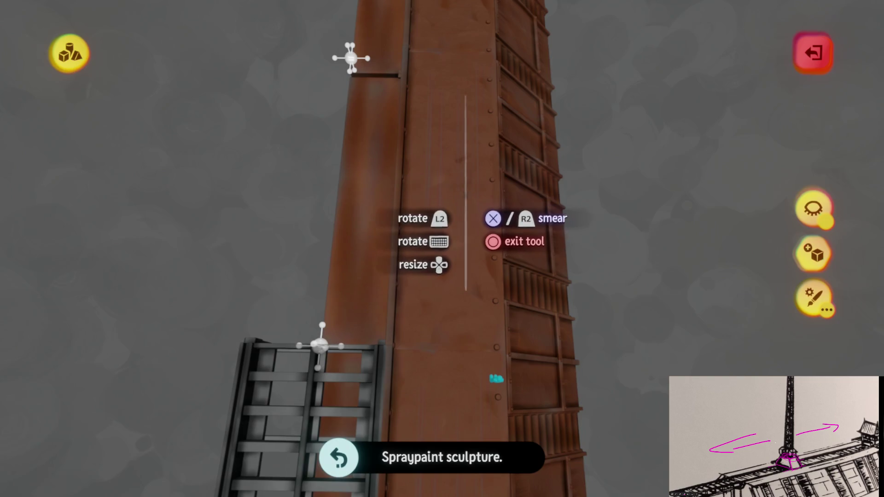
{"action": "key", "text": "Tab"}
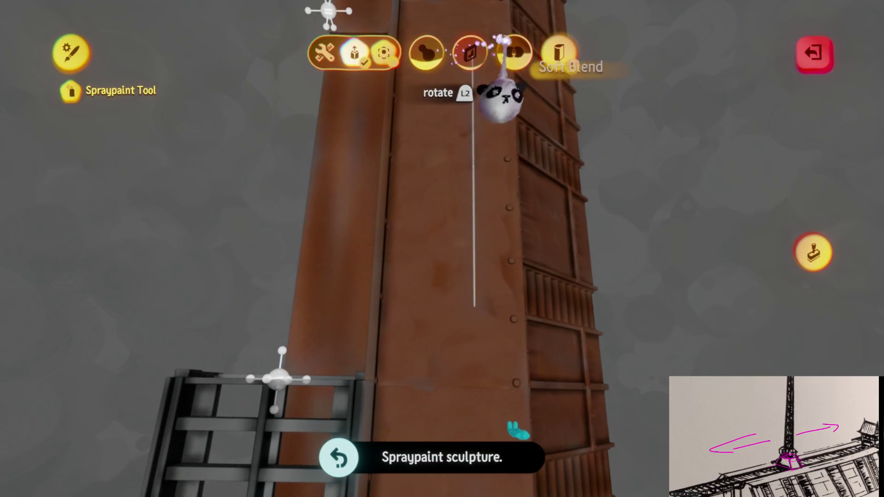
{"action": "key", "text": "Escape"}
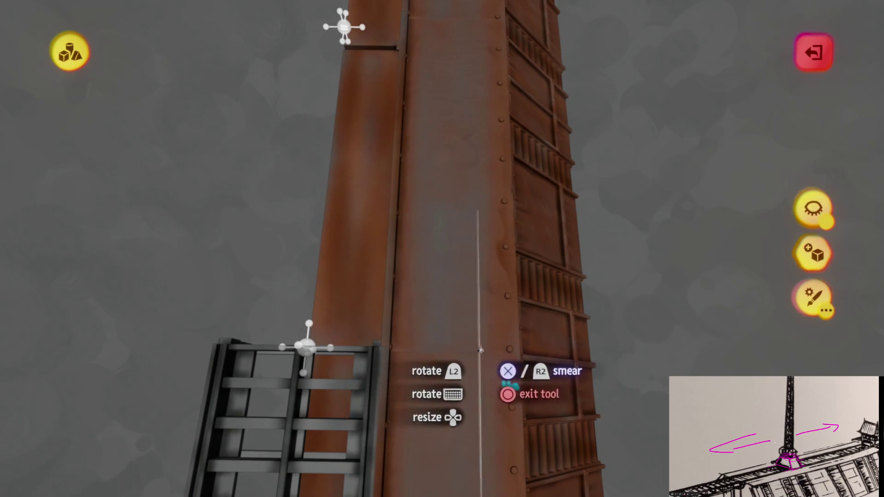
Spray four grey coats along the thin line on the tower face.
{"action": "left_click", "coordinate": [510, 386]}
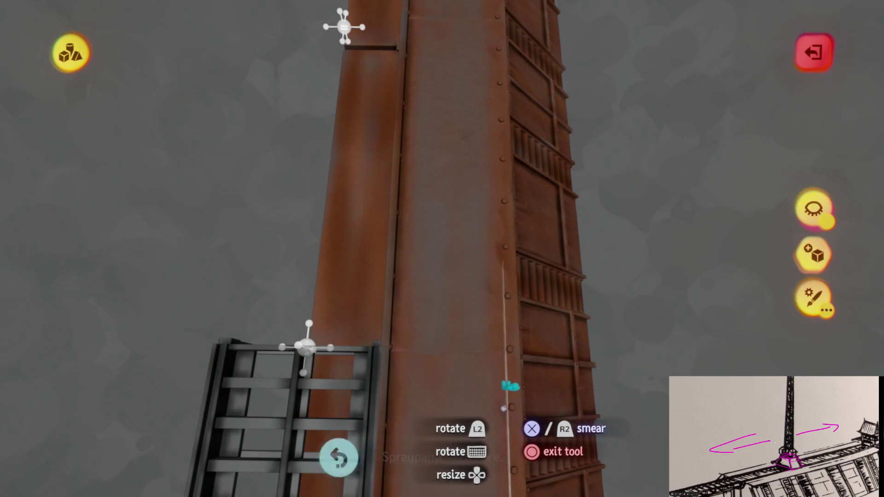
{"action": "left_click", "coordinate": [510, 386]}
{"action": "left_click", "coordinate": [510, 386]}
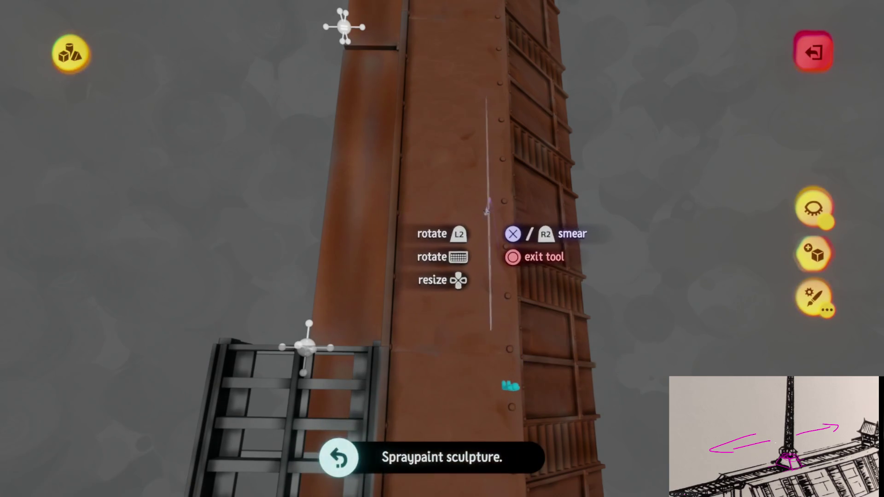
{"action": "left_click", "coordinate": [510, 386]}
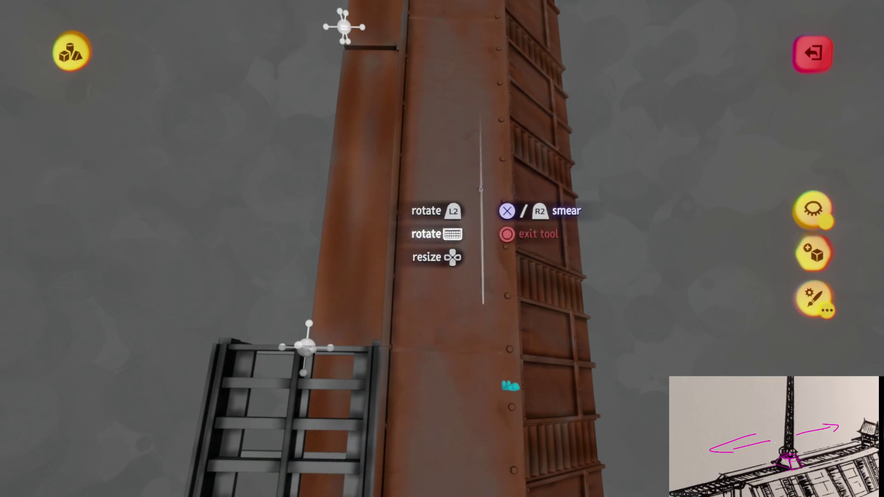
{"action": "key", "text": "Escape"}
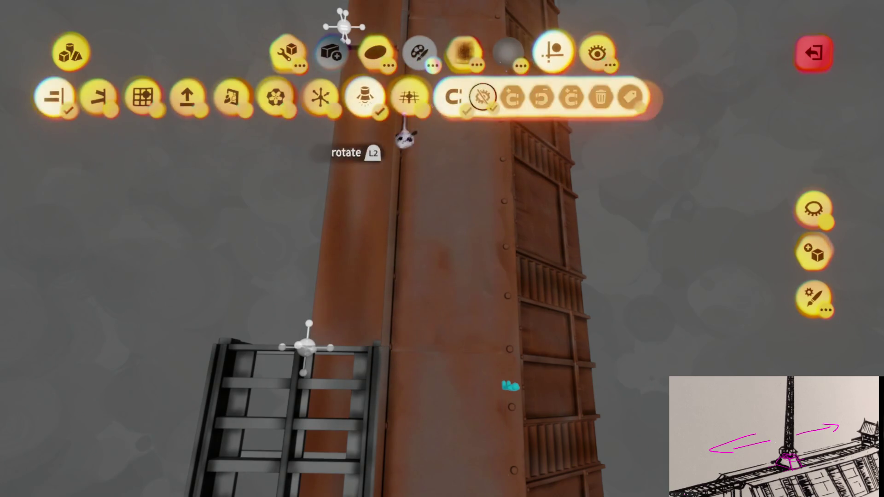
Smear along the rusted riveted beam near the tower top, then exit sculpt mode.
{"action": "left_click", "coordinate": [287, 106]}
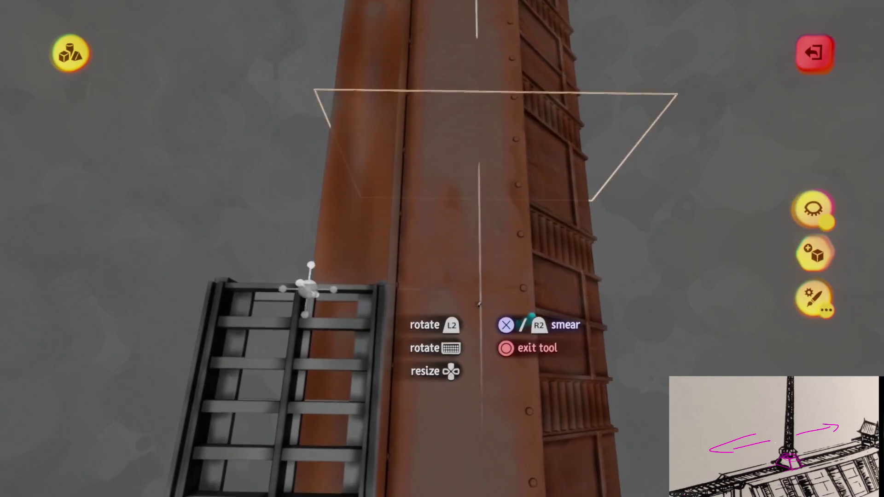
{"action": "scroll", "coordinate": [439, 367], "scroll_direction": "up", "scroll_amount": 3}
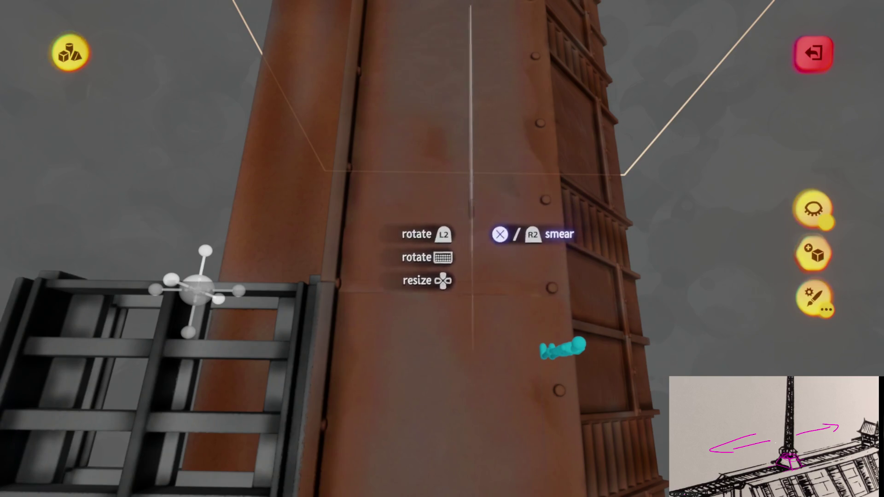
{"action": "mouse_move", "coordinate": [564, 352]}
{"action": "left_mouse_down"}
{"action": "mouse_move", "coordinate": [474, 257]}
{"action": "mouse_move", "coordinate": [472, 276]}
{"action": "mouse_move", "coordinate": [555, 263]}
{"action": "mouse_move", "coordinate": [614, 230]}
{"action": "mouse_move", "coordinate": [450, 276]}
{"action": "mouse_move", "coordinate": [498, 273]}
{"action": "mouse_move", "coordinate": [477, 263]}
{"action": "mouse_move", "coordinate": [491, 263]}
{"action": "mouse_move", "coordinate": [477, 366]}
{"action": "mouse_move", "coordinate": [485, 322]}
{"action": "mouse_move", "coordinate": [468, 258]}
{"action": "mouse_move", "coordinate": [470, 274]}
{"action": "left_mouse_up"}
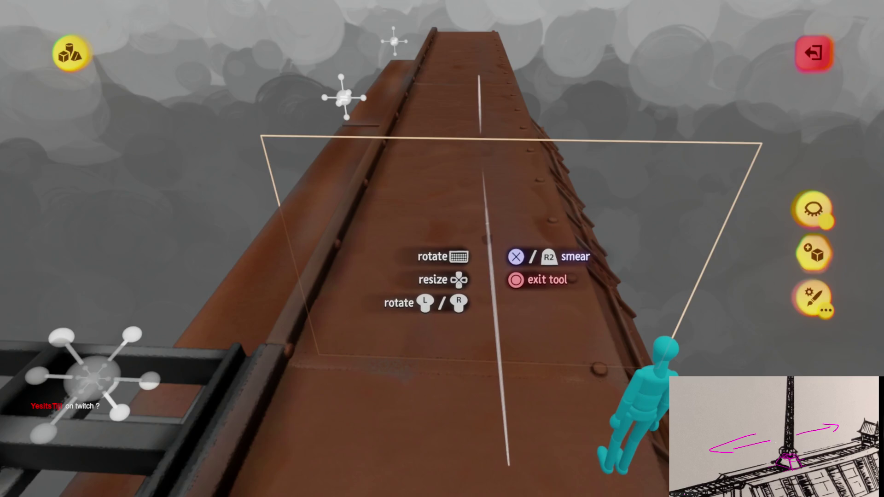
{"action": "key", "text": "Tab"}
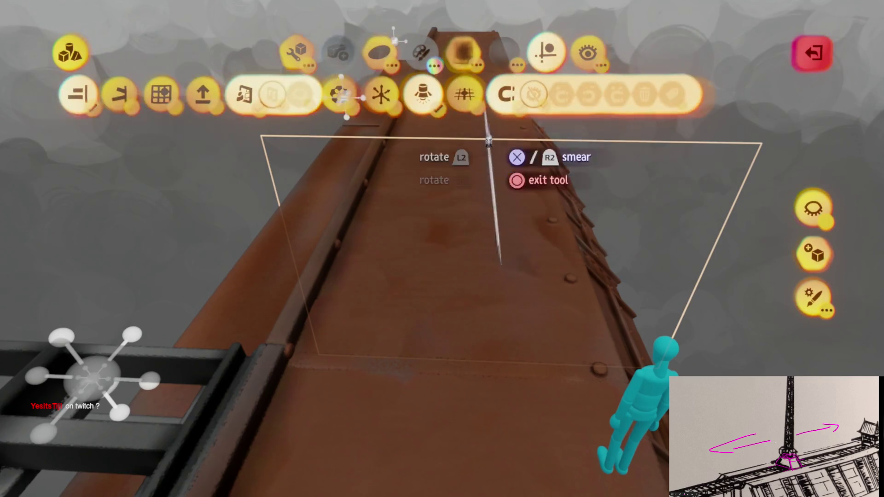
{"action": "key", "text": "Tab"}
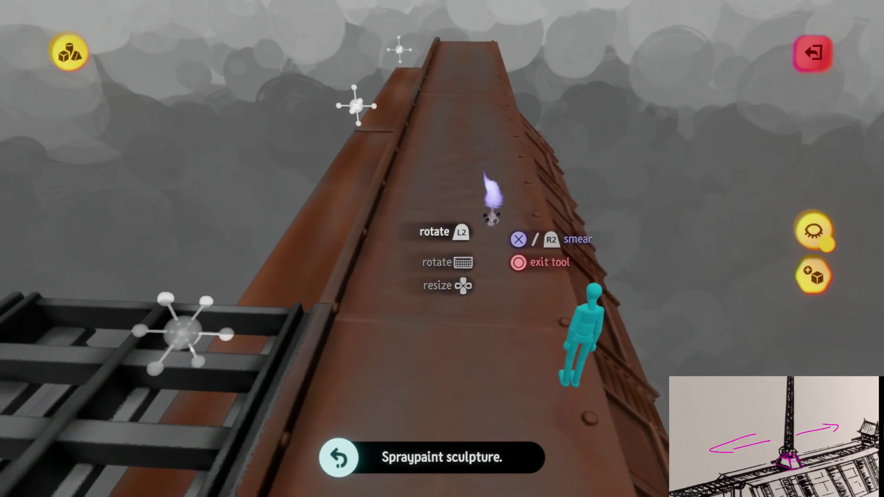
{"action": "key", "text": "Escape"}
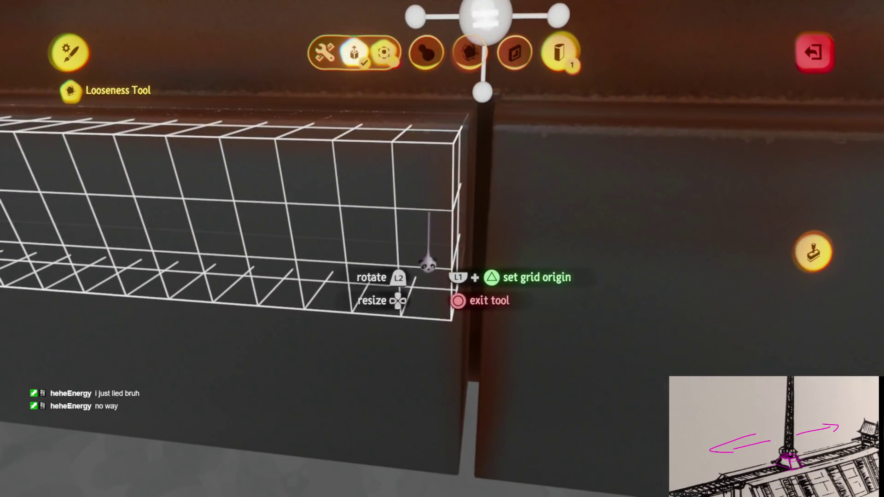
Leave the dark wall panel shape and exit the shape editor.
{"action": "key", "text": "Escape"}
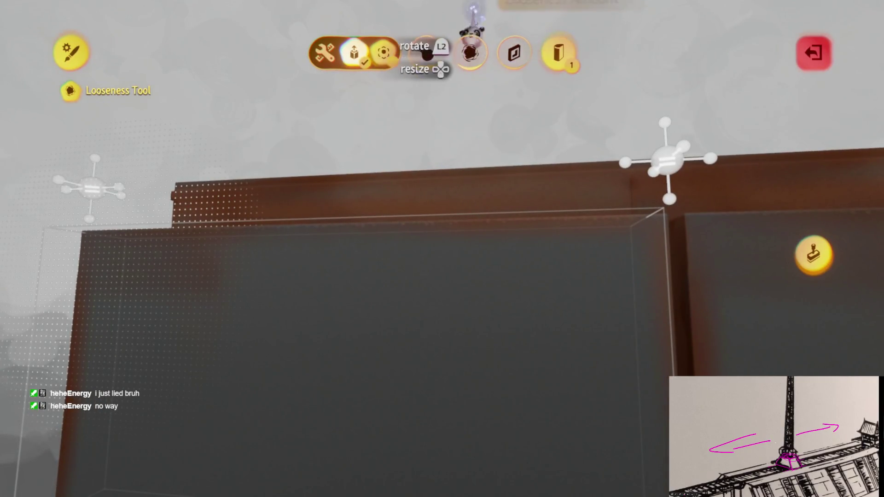
{"action": "key", "text": "Escape"}
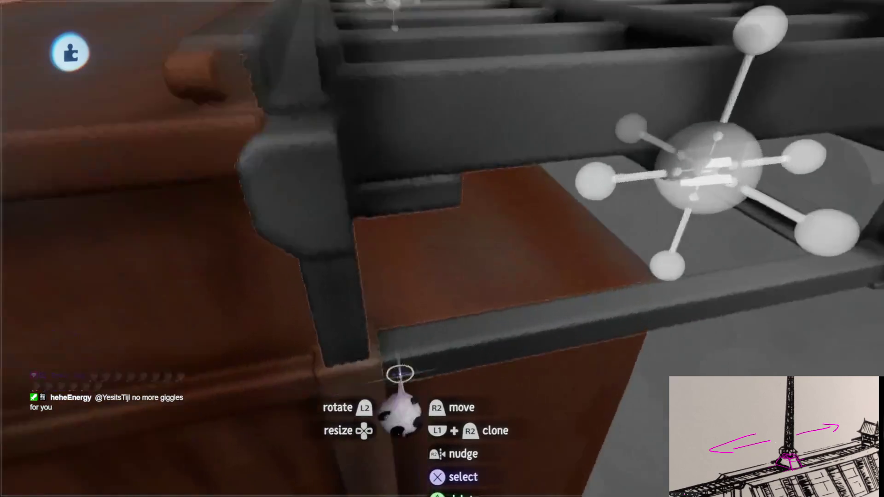
Resize a box and stretch it diagonally along the deck's sloped side beam.
{"action": "key", "text": "Tab"}
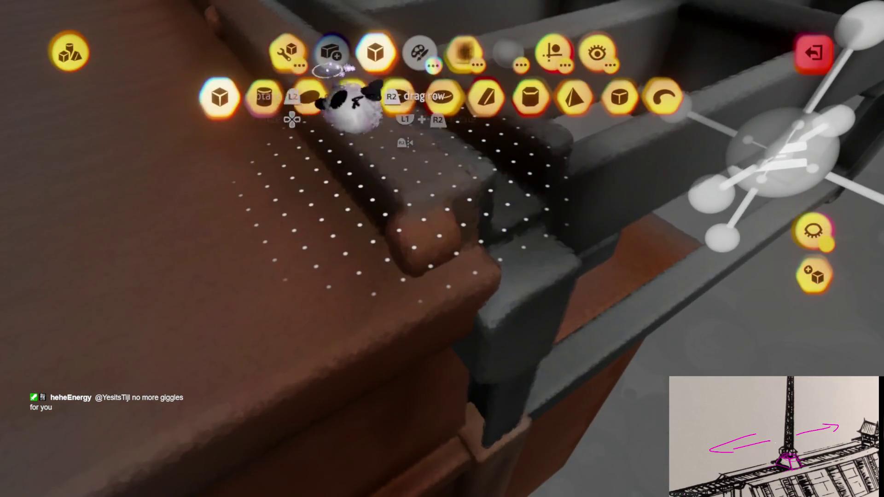
{"action": "left_click_drag", "start_coordinate": [503, 266], "coordinate": [501, 261]}
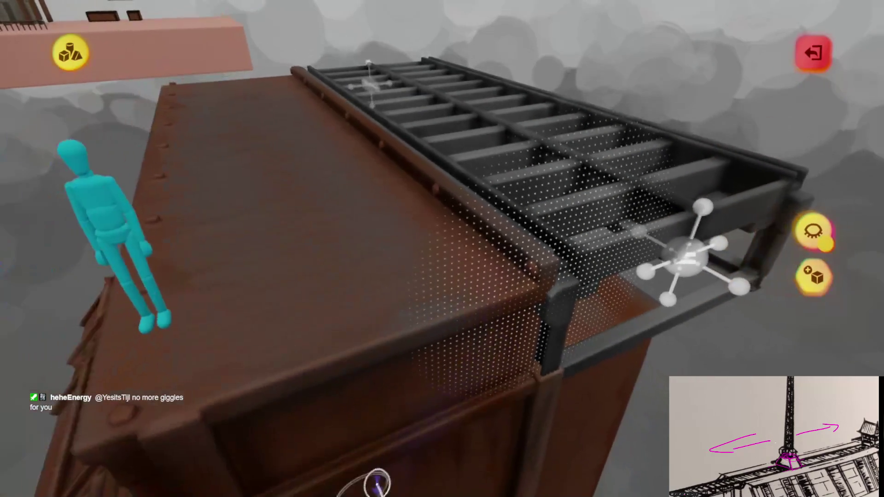
{"action": "mouse_move", "coordinate": [355, 469]}
{"action": "left_mouse_down"}
{"action": "mouse_move", "coordinate": [450, 458]}
{"action": "mouse_move", "coordinate": [462, 322]}
{"action": "left_mouse_up"}
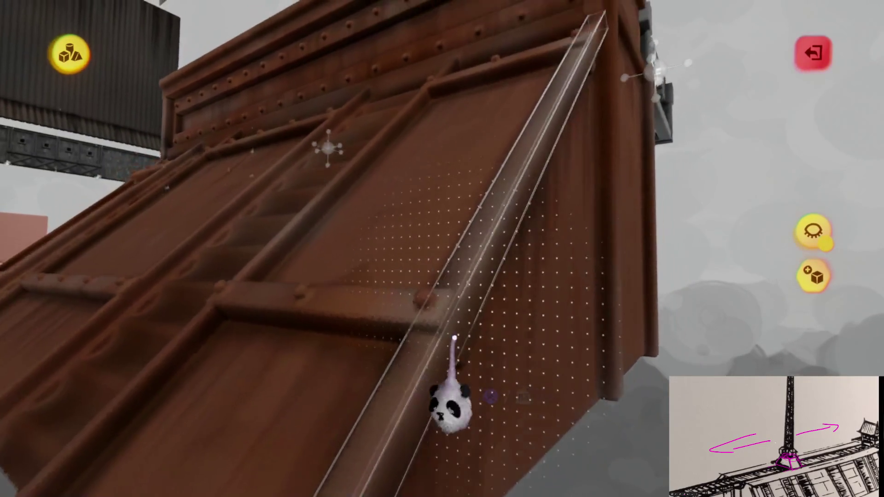
{"action": "key", "text": "Escape"}
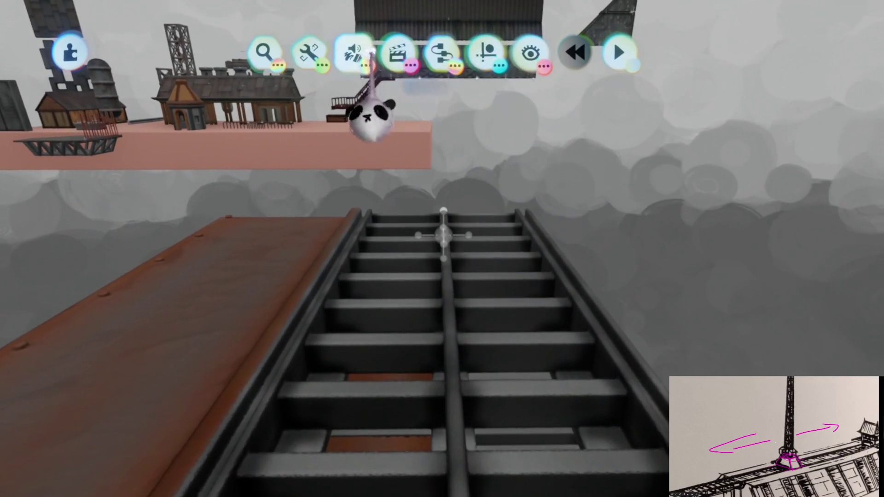
Enable mirrored stamping and stamp a grey cube onto the ladder rails.
{"action": "left_click", "coordinate": [371, 54]}
{"action": "left_click", "coordinate": [306, 95]}
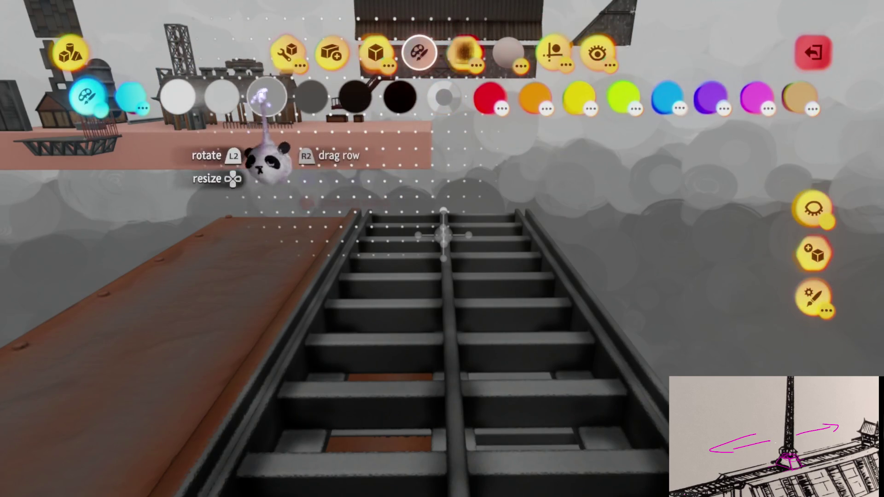
{"action": "left_click", "coordinate": [553, 50]}
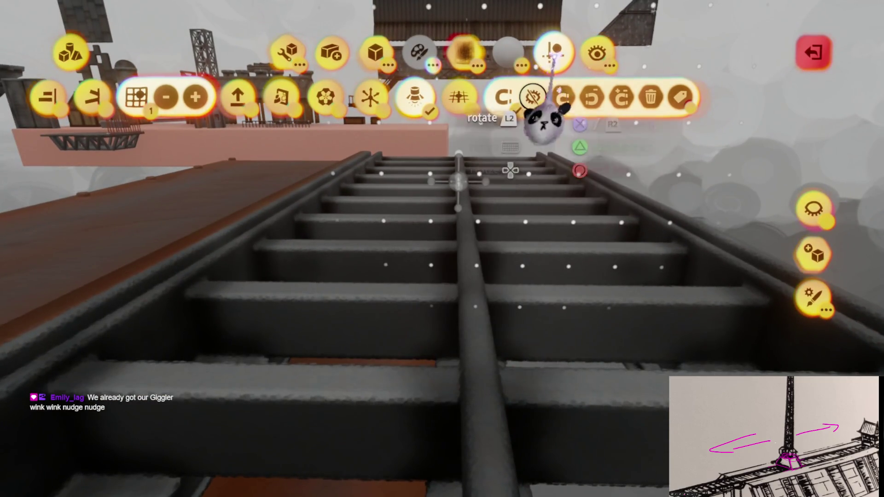
{"action": "left_click", "coordinate": [276, 98]}
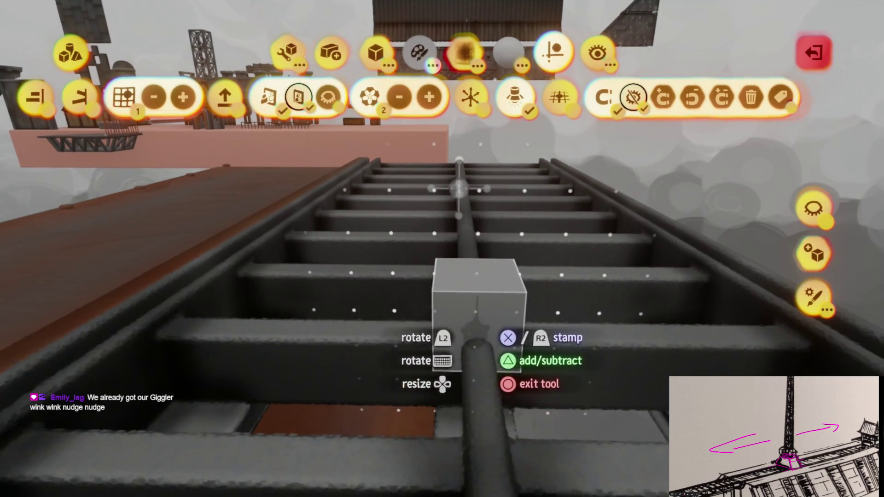
{"action": "left_click", "coordinate": [478, 300]}
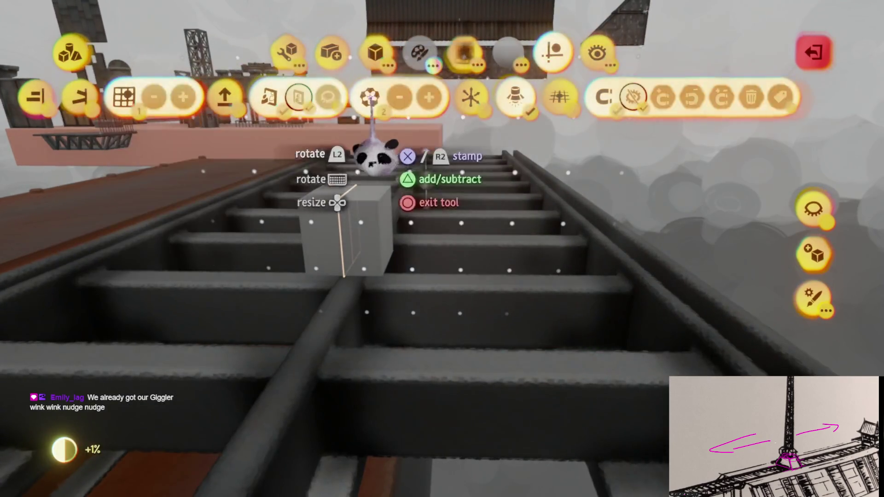
Switch the stamp to a cylinder turned sideways for the roller axles.
{"action": "left_click", "coordinate": [375, 52]}
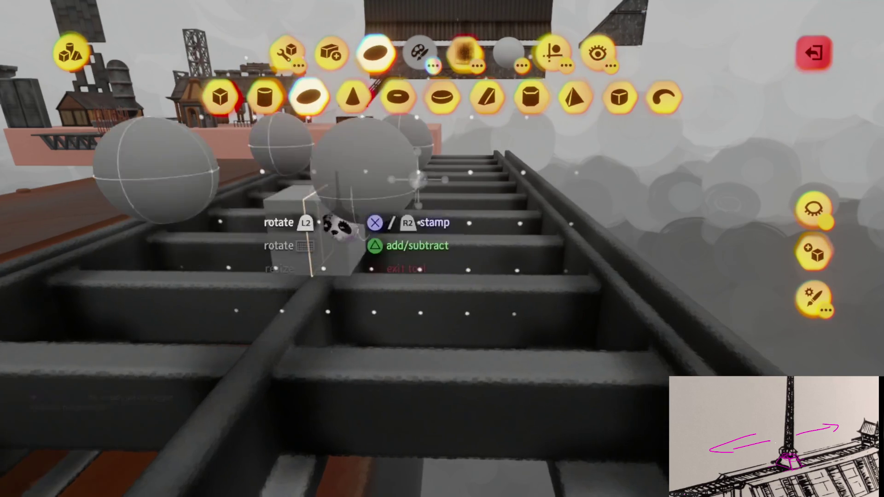
{"action": "left_click", "coordinate": [264, 97]}
{"action": "left_click_drag", "start_coordinate": [481, 313], "coordinate": [492, 325]}
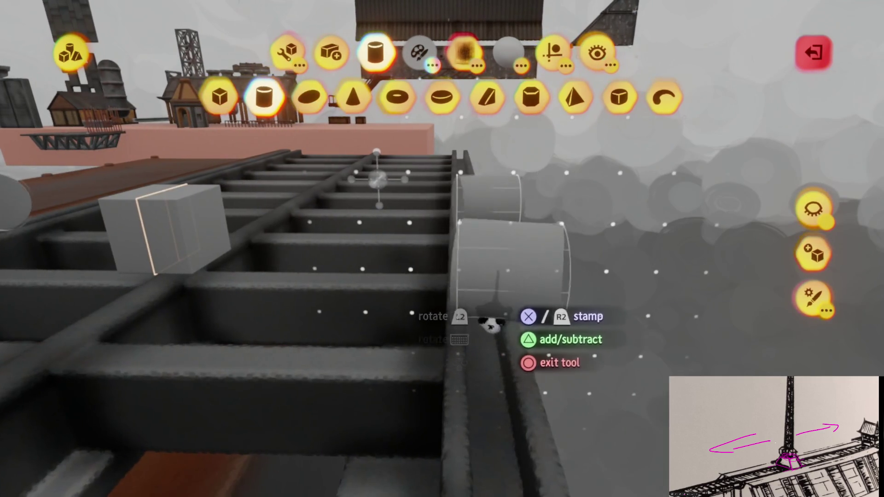
{"action": "key", "text": "Escape"}
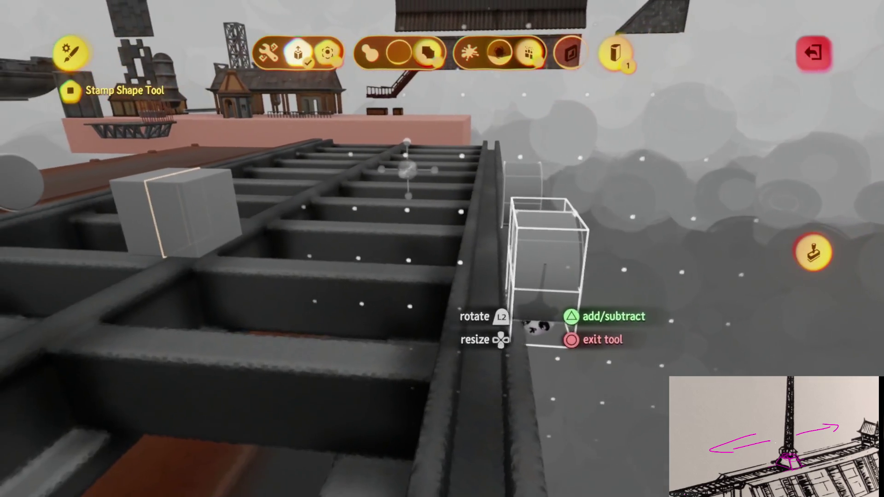
{"action": "key", "text": "Escape"}
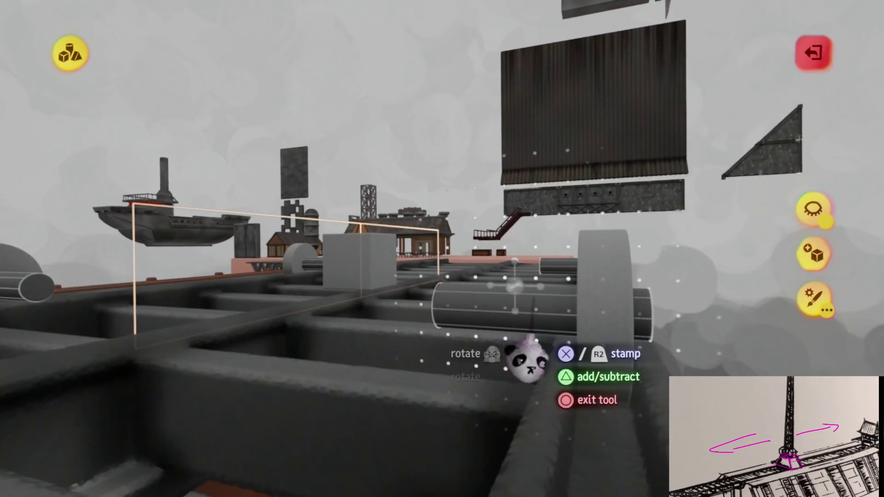
Stretch the cylinder axle across the full width of the ladder frame.
{"action": "key", "text": "Escape"}
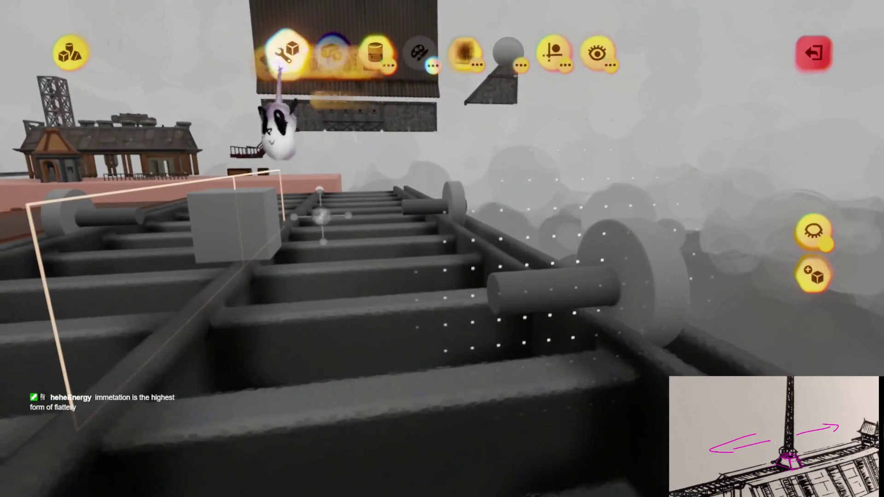
{"action": "left_click", "coordinate": [331, 97]}
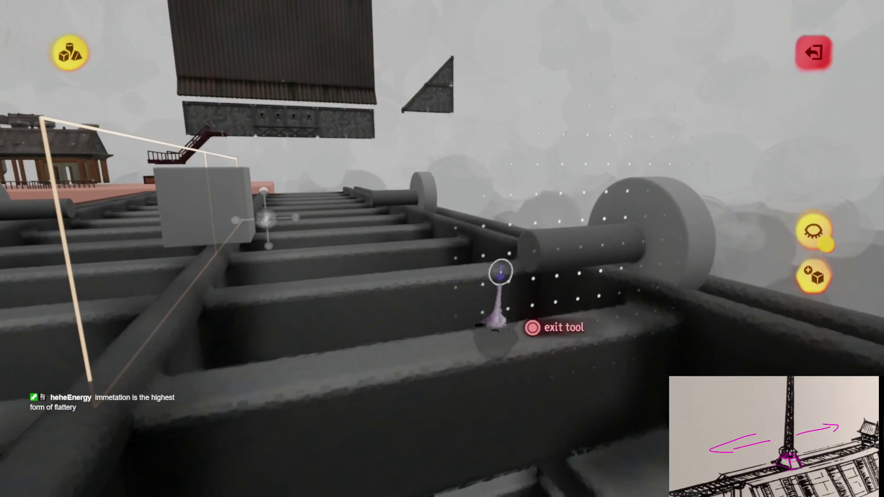
{"action": "left_click_drag", "start_coordinate": [521, 253], "coordinate": [487, 199]}
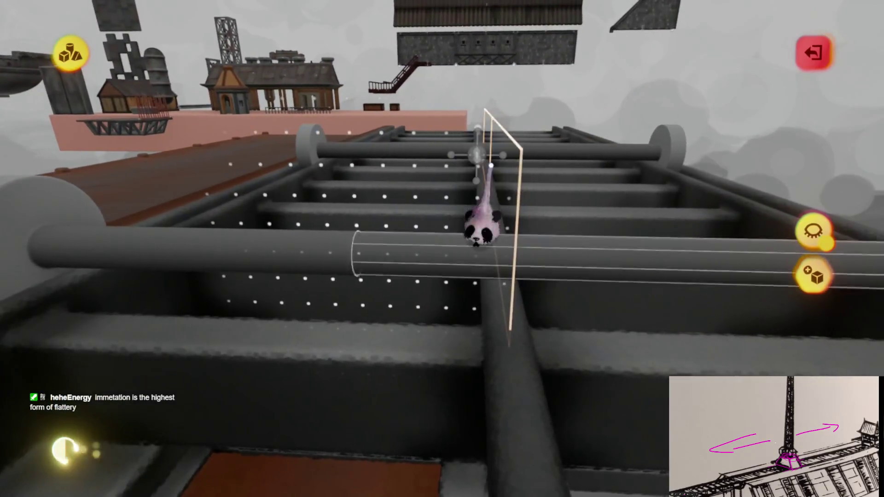
{"action": "scroll", "coordinate": [539, 144], "scroll_direction": "down", "scroll_amount": 5}
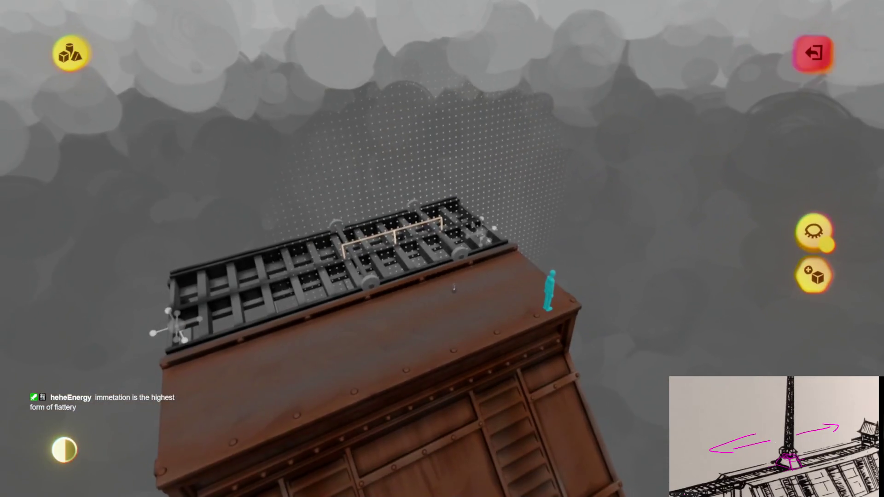
{"action": "left_click_drag", "start_coordinate": [453, 292], "coordinate": [445, 270]}
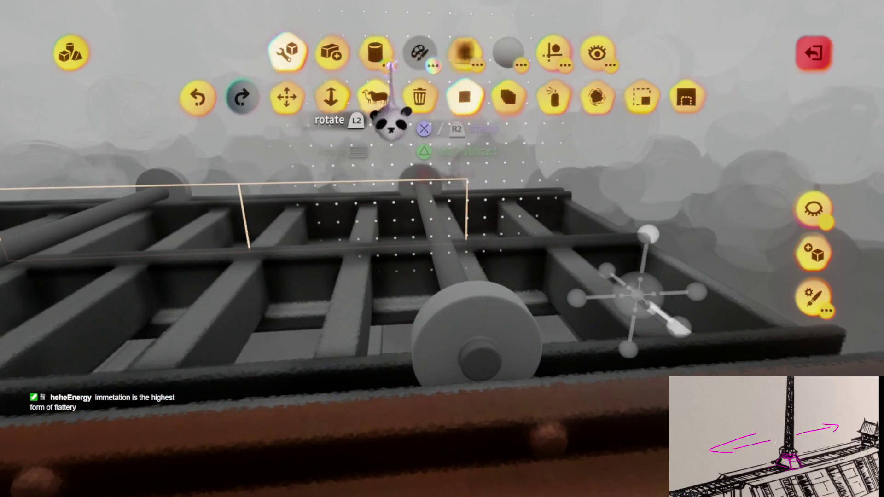
{"action": "left_click", "coordinate": [221, 97]}
{"action": "mouse_move", "coordinate": [395, 300]}
{"action": "left_mouse_down"}
{"action": "mouse_move", "coordinate": [453, 307]}
{"action": "mouse_move", "coordinate": [424, 316]}
{"action": "mouse_move", "coordinate": [456, 292]}
{"action": "mouse_move", "coordinate": [454, 251]}
{"action": "mouse_move", "coordinate": [447, 251]}
{"action": "mouse_move", "coordinate": [464, 256]}
{"action": "mouse_move", "coordinate": [474, 332]}
{"action": "mouse_move", "coordinate": [494, 275]}
{"action": "mouse_move", "coordinate": [466, 302]}
{"action": "mouse_move", "coordinate": [419, 279]}
{"action": "mouse_move", "coordinate": [392, 311]}
{"action": "mouse_move", "coordinate": [395, 287]}
{"action": "mouse_move", "coordinate": [397, 304]}
{"action": "mouse_move", "coordinate": [377, 298]}
{"action": "mouse_move", "coordinate": [378, 290]}
{"action": "mouse_move", "coordinate": [385, 310]}
{"action": "left_mouse_up"}
Stamp a cube block onto the ladder frame beside the pipes.
{"action": "left_click", "coordinate": [385, 310]}
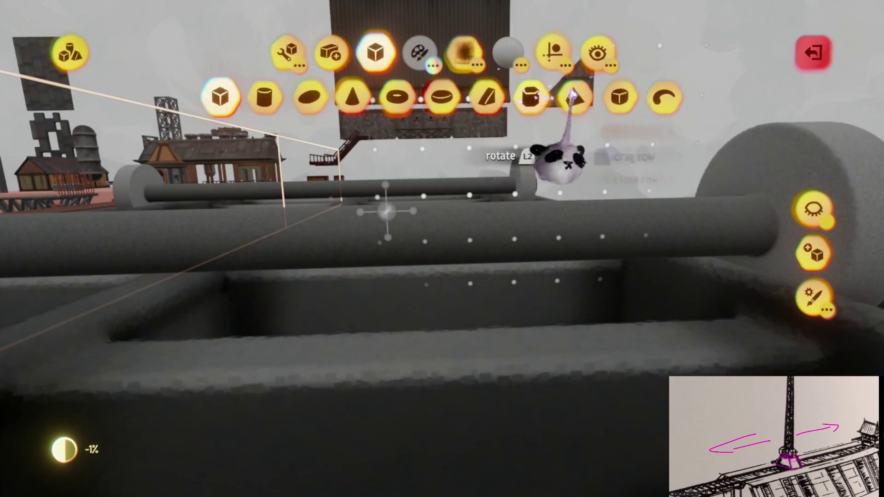
{"action": "left_click_drag", "start_coordinate": [386, 309], "coordinate": [389, 295]}
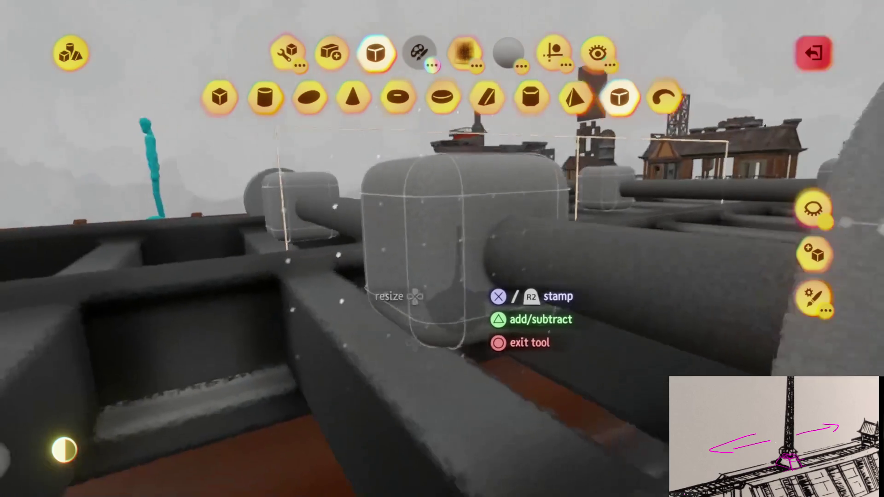
{"action": "left_click_drag", "start_coordinate": [466, 325], "coordinate": [477, 356]}
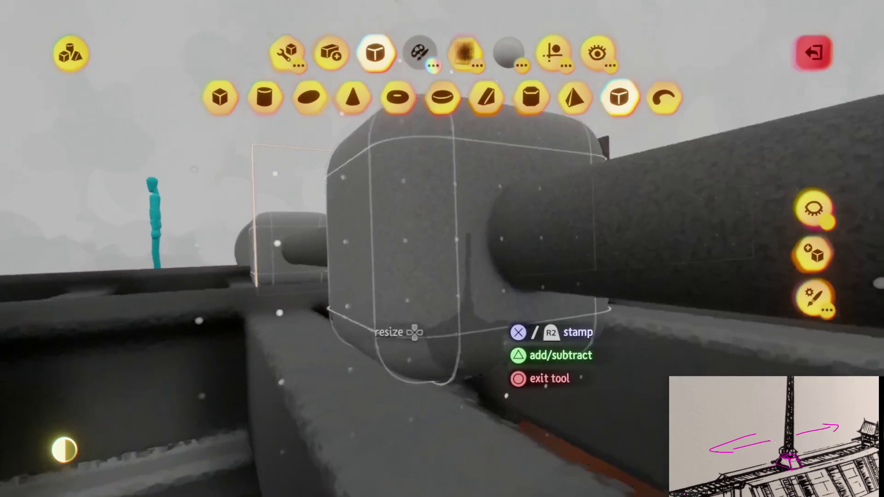
{"action": "left_click_drag", "start_coordinate": [469, 325], "coordinate": [467, 327]}
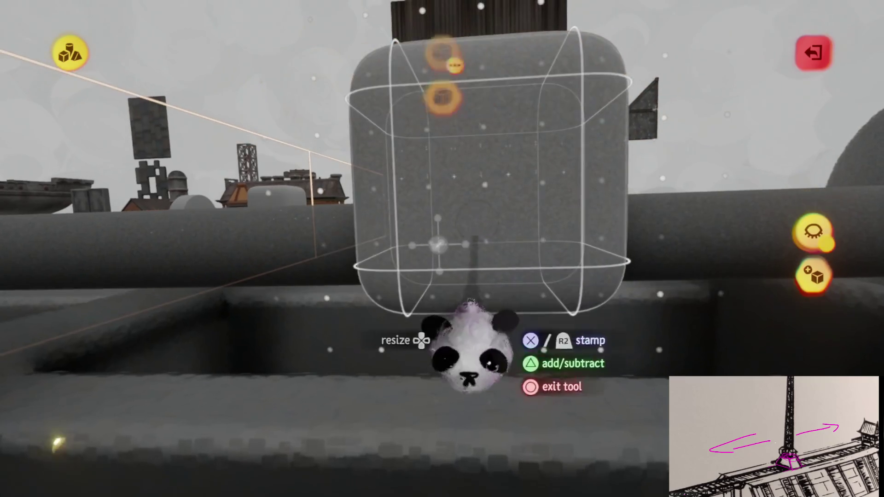
{"action": "mouse_move", "coordinate": [488, 254]}
{"action": "left_mouse_down"}
{"action": "mouse_move", "coordinate": [509, 253]}
{"action": "mouse_move", "coordinate": [466, 244]}
{"action": "mouse_move", "coordinate": [599, 332]}
{"action": "left_mouse_up"}
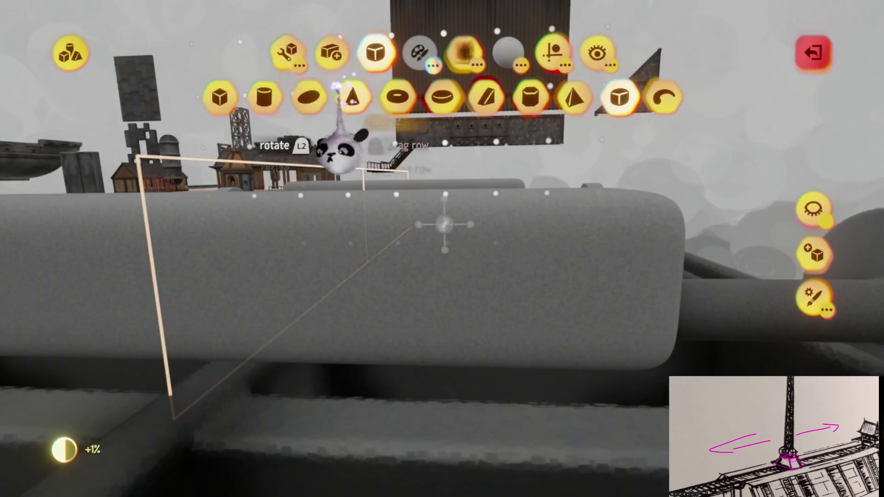
Resize the long grey block above the rollers with the Stretch tool.
{"action": "left_click", "coordinate": [225, 98]}
{"action": "mouse_move", "coordinate": [438, 225]}
{"action": "left_mouse_down"}
{"action": "mouse_move", "coordinate": [559, 256]}
{"action": "mouse_move", "coordinate": [502, 230]}
{"action": "mouse_move", "coordinate": [517, 247]}
{"action": "left_mouse_up"}
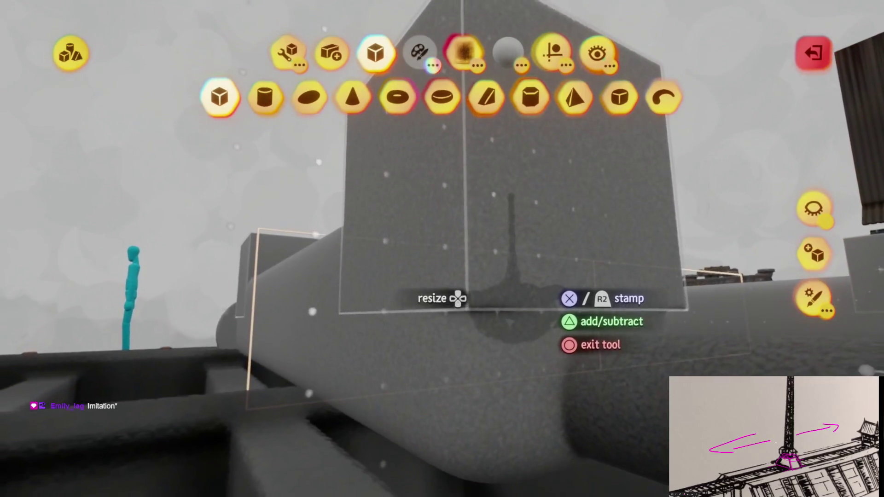
{"action": "mouse_move", "coordinate": [511, 277]}
{"action": "left_mouse_down"}
{"action": "mouse_move", "coordinate": [497, 281]}
{"action": "mouse_move", "coordinate": [504, 297]}
{"action": "left_mouse_up"}
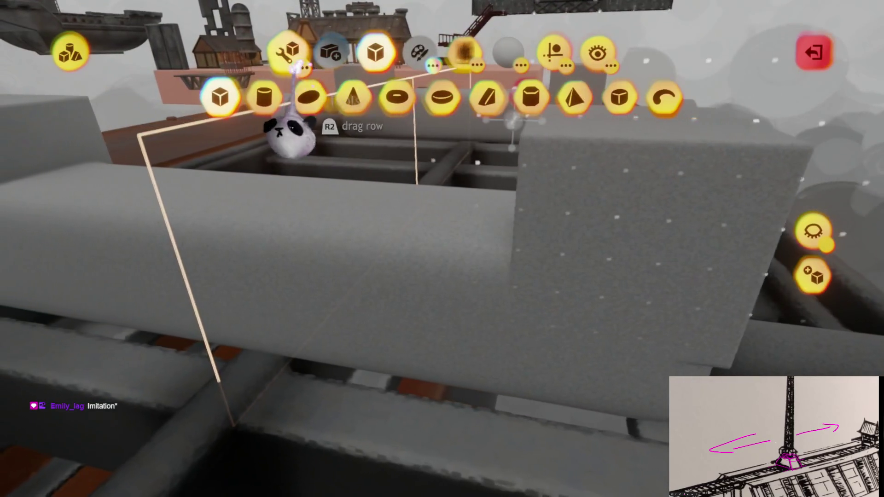
{"action": "left_click", "coordinate": [289, 54]}
{"action": "mouse_move", "coordinate": [357, 144]}
{"action": "left_mouse_down"}
{"action": "mouse_move", "coordinate": [628, 247]}
{"action": "mouse_move", "coordinate": [494, 297]}
{"action": "left_mouse_up"}
{"action": "mouse_move", "coordinate": [433, 324]}
{"action": "left_mouse_down"}
{"action": "mouse_move", "coordinate": [345, 339]}
{"action": "mouse_move", "coordinate": [401, 339]}
{"action": "mouse_move", "coordinate": [418, 280]}
{"action": "mouse_move", "coordinate": [544, 262]}
{"action": "mouse_move", "coordinate": [592, 193]}
{"action": "mouse_move", "coordinate": [424, 292]}
{"action": "mouse_move", "coordinate": [447, 310]}
{"action": "mouse_move", "coordinate": [435, 296]}
{"action": "mouse_move", "coordinate": [433, 157]}
{"action": "left_mouse_up"}
{"action": "mouse_move", "coordinate": [428, 226]}
{"action": "left_mouse_down"}
{"action": "mouse_move", "coordinate": [464, 197]}
{"action": "mouse_move", "coordinate": [479, 203]}
{"action": "left_mouse_up"}
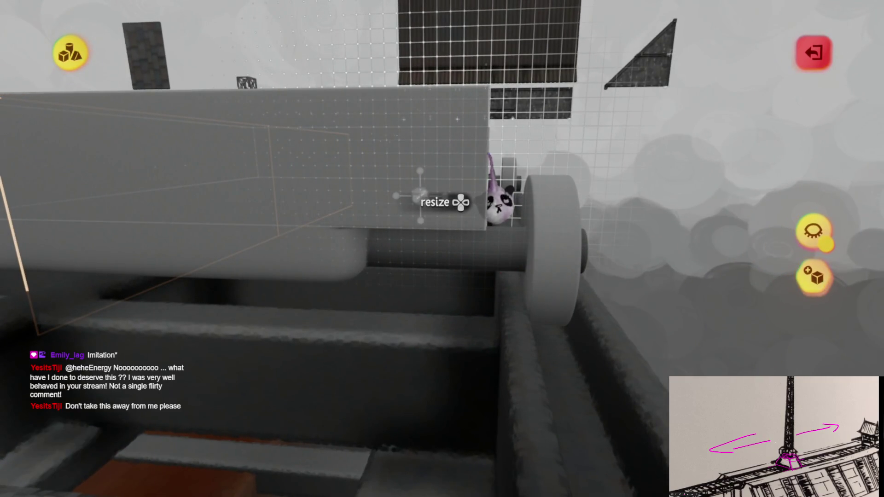
{"action": "mouse_move", "coordinate": [442, 159]}
{"action": "left_mouse_down"}
{"action": "mouse_move", "coordinate": [343, 257]}
{"action": "mouse_move", "coordinate": [450, 282]}
{"action": "mouse_move", "coordinate": [454, 256]}
{"action": "mouse_move", "coordinate": [442, 266]}
{"action": "mouse_move", "coordinate": [461, 276]}
{"action": "left_mouse_up"}
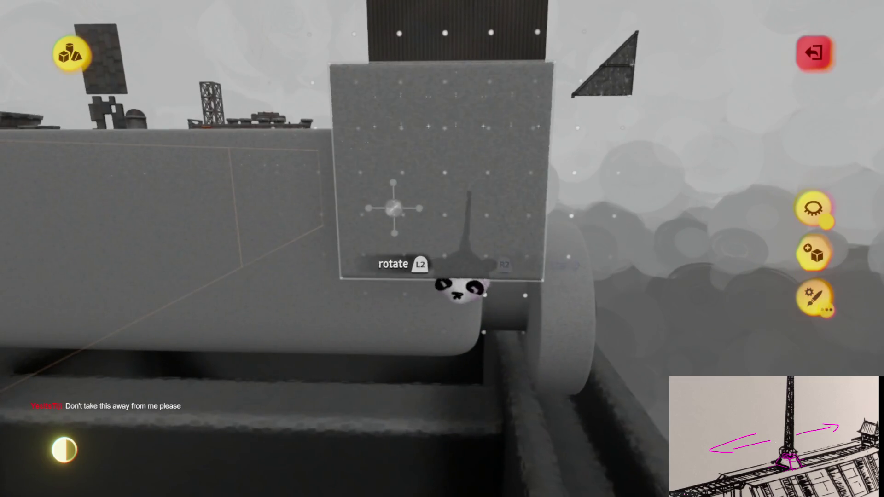
Cut a hole cube into the cart body above the wheel to form the overhang.
{"action": "key", "text": "Tab"}
{"action": "key", "text": "Tab"}
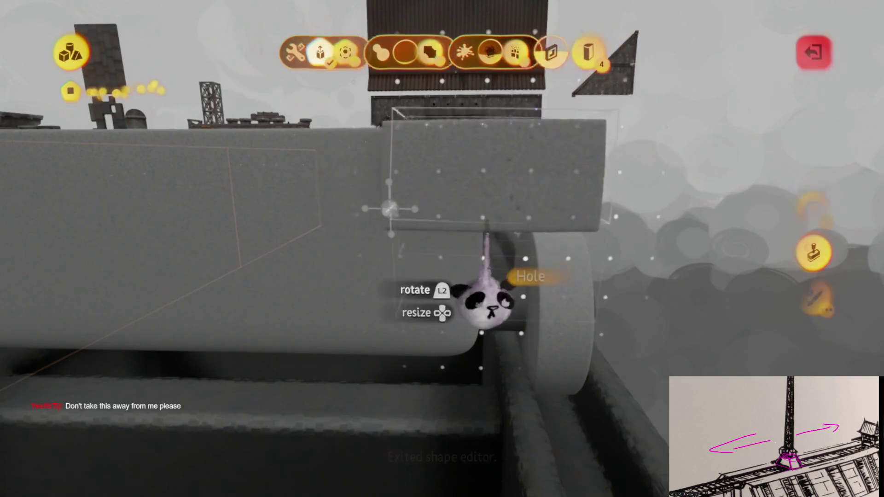
{"action": "key", "text": "Escape"}
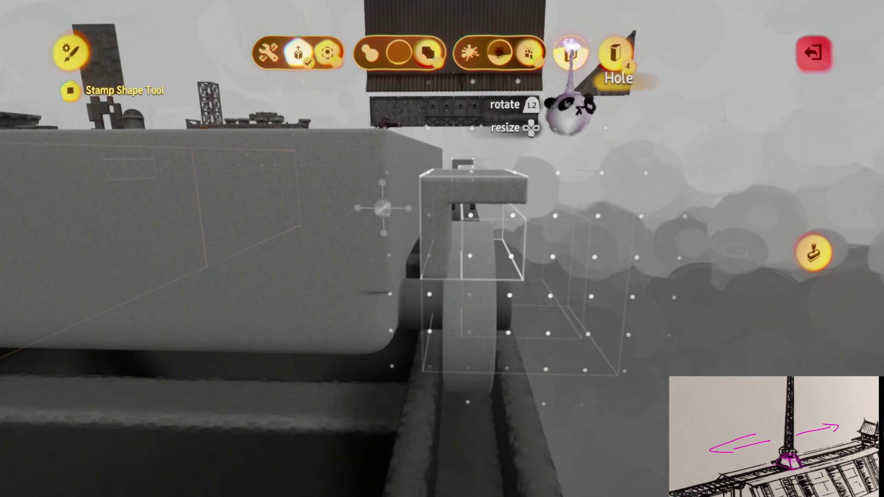
{"action": "key", "text": "Escape"}
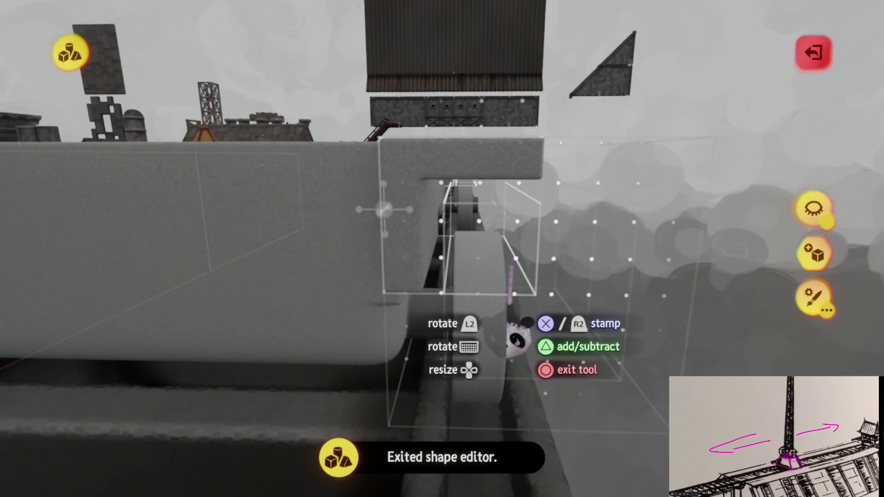
{"action": "mouse_move", "coordinate": [519, 350]}
{"action": "left_mouse_down"}
{"action": "mouse_move", "coordinate": [528, 302]}
{"action": "mouse_move", "coordinate": [534, 314]}
{"action": "mouse_move", "coordinate": [523, 312]}
{"action": "mouse_move", "coordinate": [532, 317]}
{"action": "left_mouse_up"}
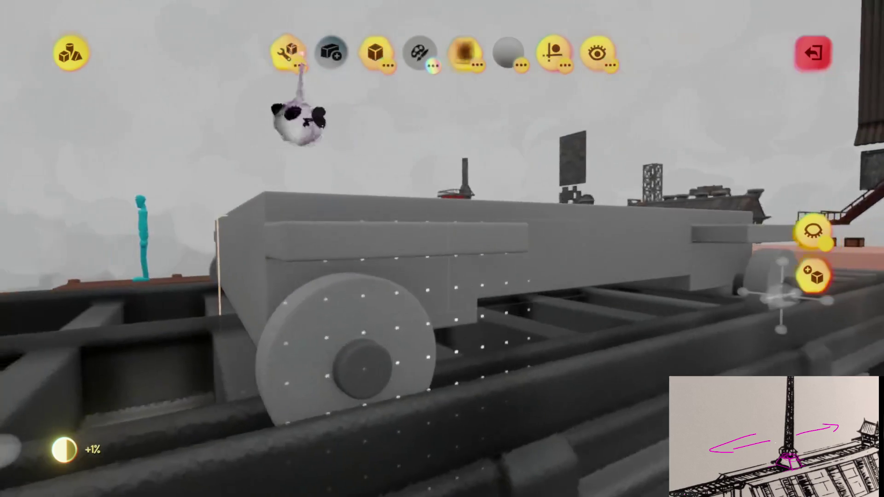
{"action": "left_click", "coordinate": [286, 51]}
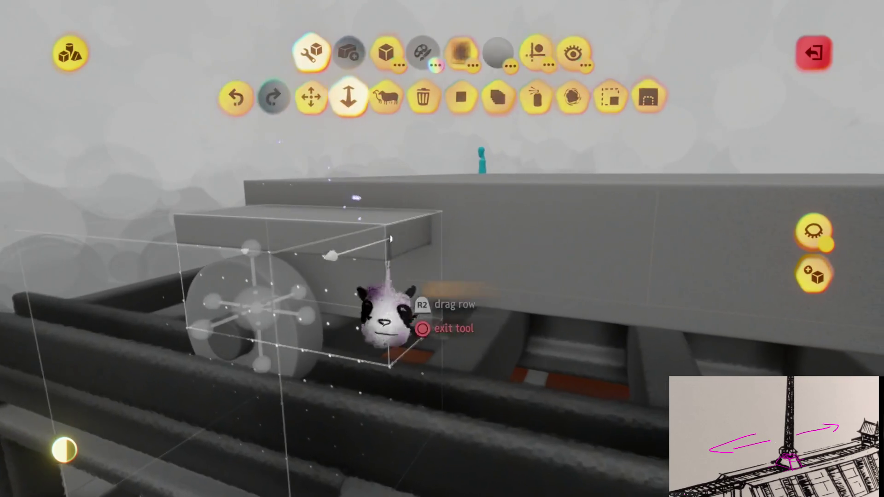
{"action": "left_click", "coordinate": [386, 318]}
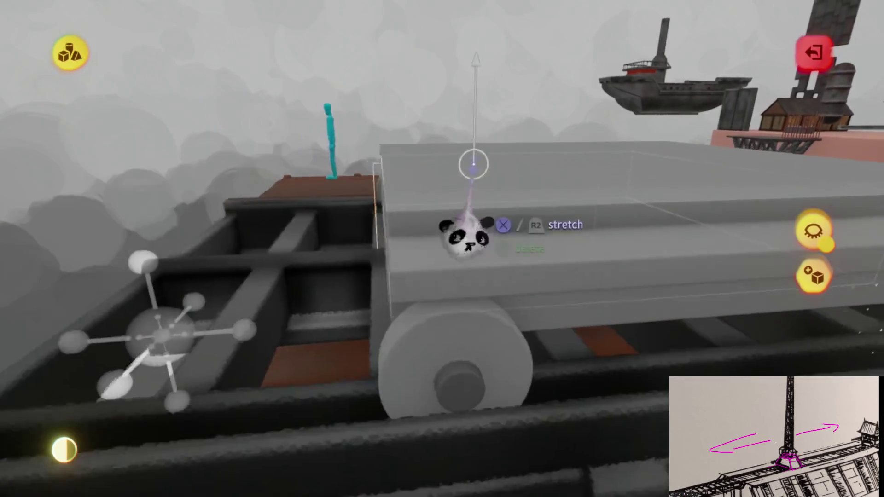
Save Prison Rig (Imprisoned) Assets as a private online version.
{"action": "key", "text": "Escape"}
{"action": "key", "text": "Escape"}
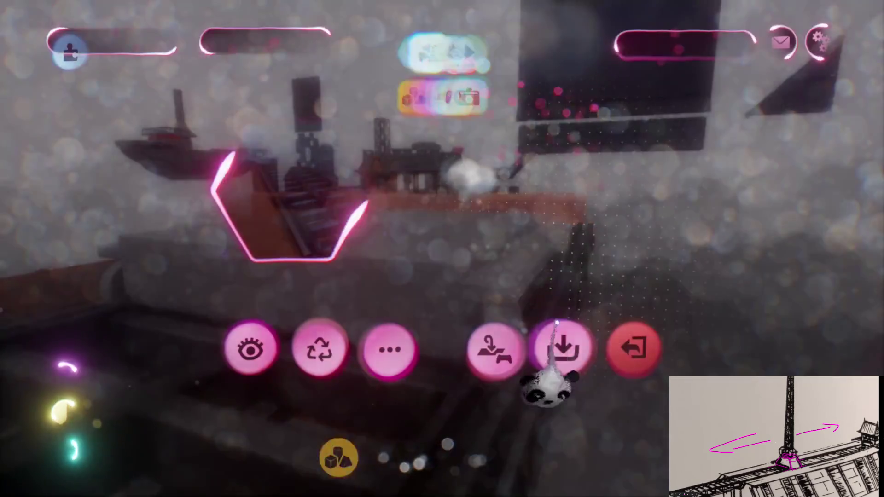
{"action": "left_click", "coordinate": [578, 343]}
{"action": "left_click", "coordinate": [725, 253]}
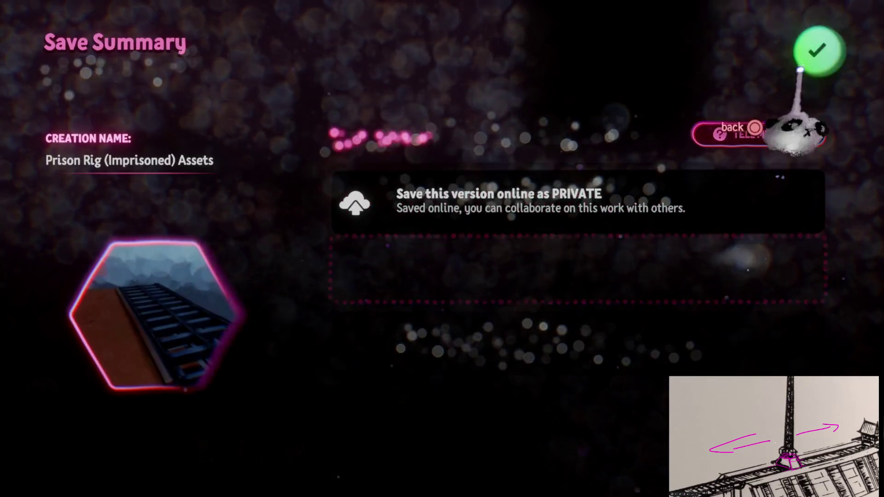
{"action": "left_click", "coordinate": [818, 53]}
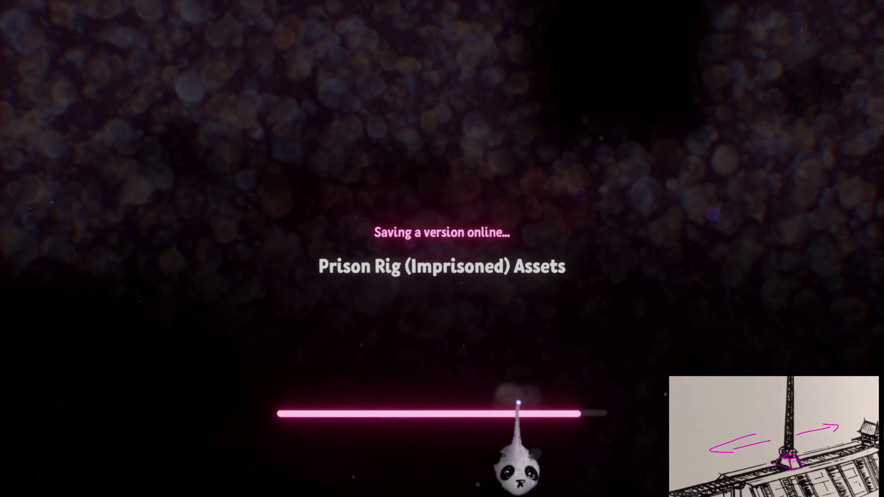
{"action": "key", "text": "Escape"}
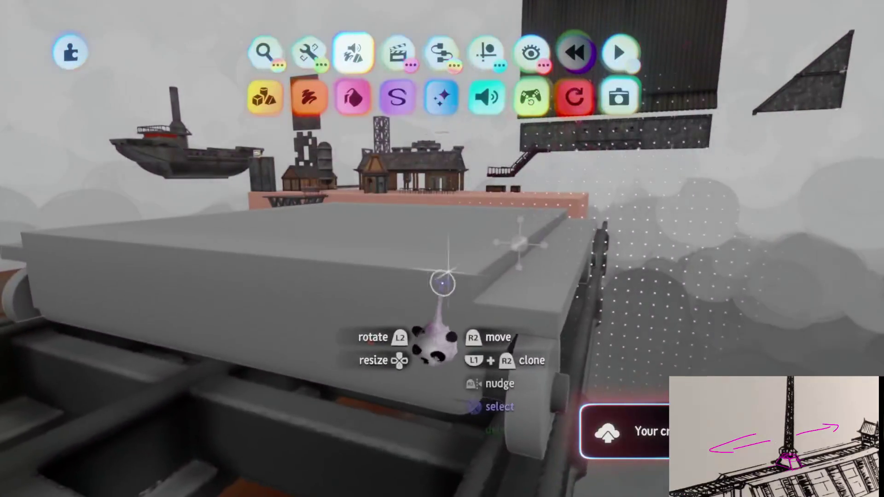
Stamp a cube over the grey cart body and size it to match the cart.
{"action": "left_click", "coordinate": [221, 98]}
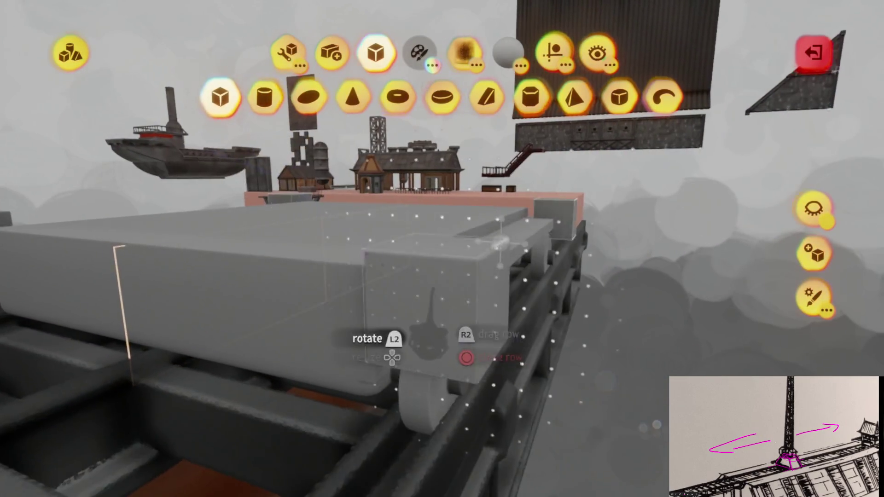
{"action": "mouse_move", "coordinate": [311, 242]}
{"action": "left_mouse_down"}
{"action": "mouse_move", "coordinate": [396, 373]}
{"action": "mouse_move", "coordinate": [357, 414]}
{"action": "mouse_move", "coordinate": [337, 393]}
{"action": "mouse_move", "coordinate": [340, 406]}
{"action": "mouse_move", "coordinate": [406, 436]}
{"action": "mouse_move", "coordinate": [396, 465]}
{"action": "left_mouse_up"}
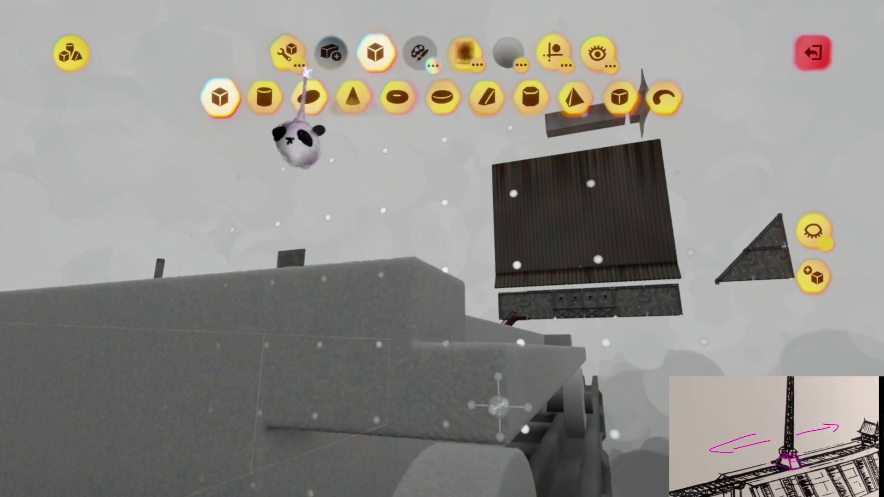
{"action": "mouse_move", "coordinate": [323, 148]}
{"action": "left_mouse_down"}
{"action": "mouse_move", "coordinate": [454, 409]}
{"action": "mouse_move", "coordinate": [424, 467]}
{"action": "mouse_move", "coordinate": [454, 434]}
{"action": "mouse_move", "coordinate": [405, 267]}
{"action": "mouse_move", "coordinate": [388, 316]}
{"action": "mouse_move", "coordinate": [421, 237]}
{"action": "mouse_move", "coordinate": [296, 326]}
{"action": "mouse_move", "coordinate": [442, 286]}
{"action": "left_mouse_up"}
{"action": "mouse_move", "coordinate": [449, 256]}
{"action": "left_mouse_down"}
{"action": "mouse_move", "coordinate": [408, 320]}
{"action": "mouse_move", "coordinate": [456, 259]}
{"action": "mouse_move", "coordinate": [486, 238]}
{"action": "mouse_move", "coordinate": [507, 385]}
{"action": "mouse_move", "coordinate": [500, 282]}
{"action": "mouse_move", "coordinate": [479, 211]}
{"action": "mouse_move", "coordinate": [416, 193]}
{"action": "mouse_move", "coordinate": [450, 188]}
{"action": "mouse_move", "coordinate": [470, 243]}
{"action": "mouse_move", "coordinate": [460, 336]}
{"action": "mouse_move", "coordinate": [466, 138]}
{"action": "mouse_move", "coordinate": [460, 173]}
{"action": "mouse_move", "coordinate": [470, 169]}
{"action": "left_mouse_up"}
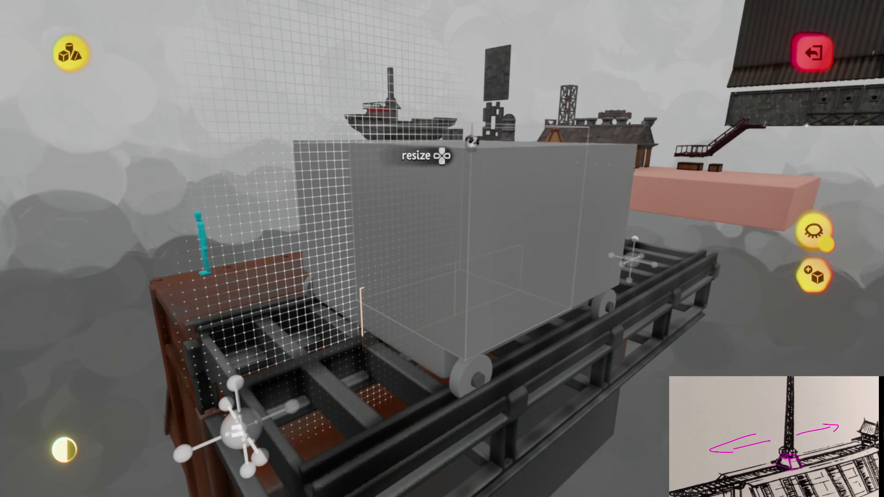
{"action": "mouse_move", "coordinate": [473, 123]}
{"action": "left_mouse_down"}
{"action": "mouse_move", "coordinate": [458, 277]}
{"action": "mouse_move", "coordinate": [484, 142]}
{"action": "mouse_move", "coordinate": [477, 257]}
{"action": "mouse_move", "coordinate": [435, 275]}
{"action": "left_mouse_up"}
{"action": "mouse_move", "coordinate": [479, 244]}
{"action": "left_mouse_down"}
{"action": "mouse_move", "coordinate": [470, 170]}
{"action": "mouse_move", "coordinate": [490, 115]}
{"action": "mouse_move", "coordinate": [525, 102]}
{"action": "mouse_move", "coordinate": [506, 83]}
{"action": "mouse_move", "coordinate": [510, 136]}
{"action": "mouse_move", "coordinate": [521, 141]}
{"action": "mouse_move", "coordinate": [522, 131]}
{"action": "mouse_move", "coordinate": [503, 142]}
{"action": "mouse_move", "coordinate": [517, 144]}
{"action": "mouse_move", "coordinate": [521, 168]}
{"action": "left_mouse_up"}
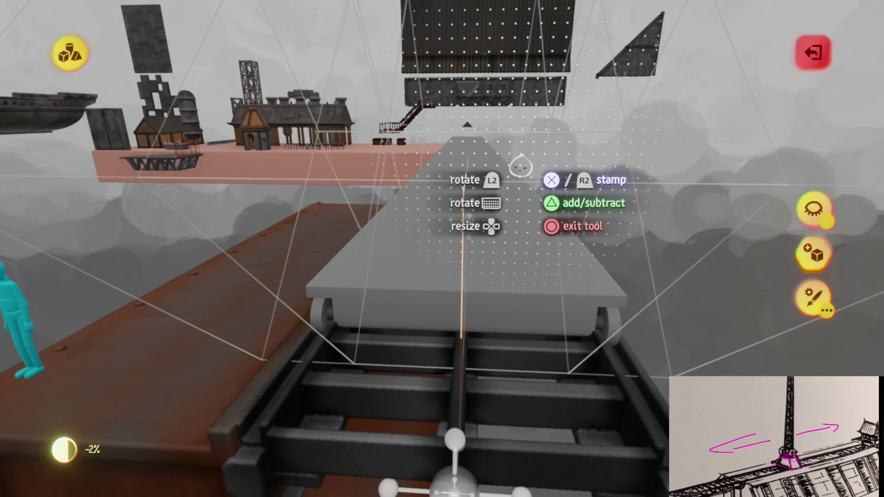
Turn on rotation snapping and rotate the cart's top block to 30° along the rails.
{"action": "key", "text": "Escape"}
{"action": "mouse_move", "coordinate": [511, 221]}
{"action": "left_mouse_down"}
{"action": "mouse_move", "coordinate": [465, 247]}
{"action": "mouse_move", "coordinate": [442, 317]}
{"action": "left_mouse_up"}
{"action": "left_click_drag", "start_coordinate": [450, 258], "coordinate": [505, 285]}
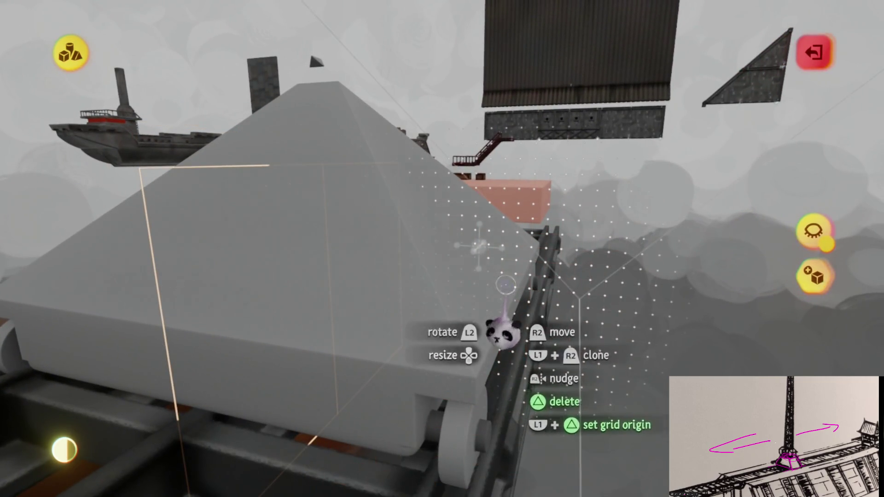
{"action": "key", "text": "Escape"}
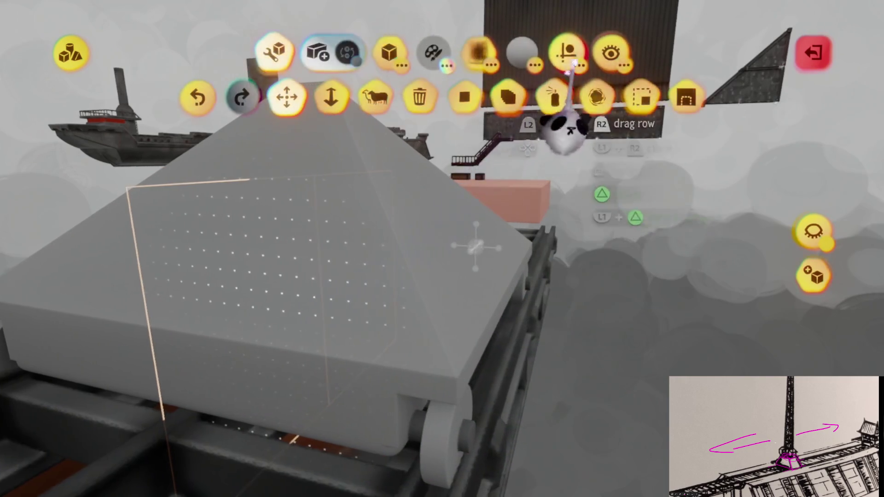
{"action": "left_click", "coordinate": [570, 58]}
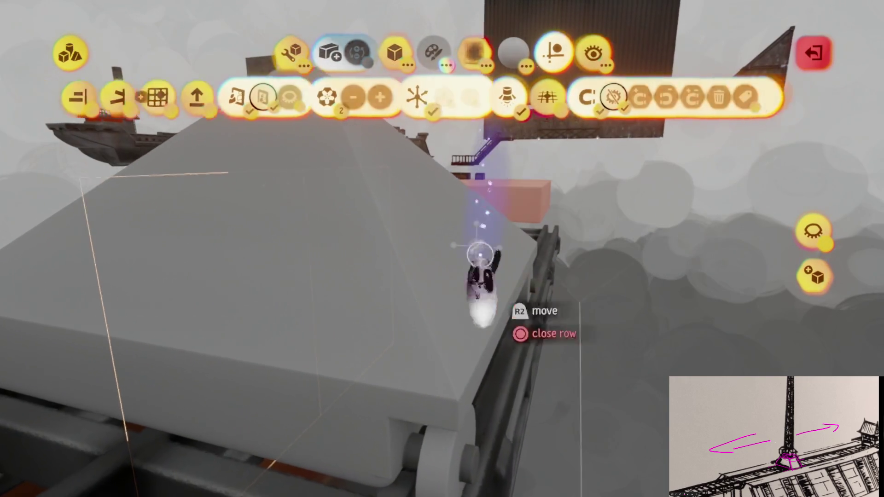
{"action": "key", "text": "Escape"}
{"action": "left_click_drag", "start_coordinate": [505, 312], "coordinate": [504, 307]}
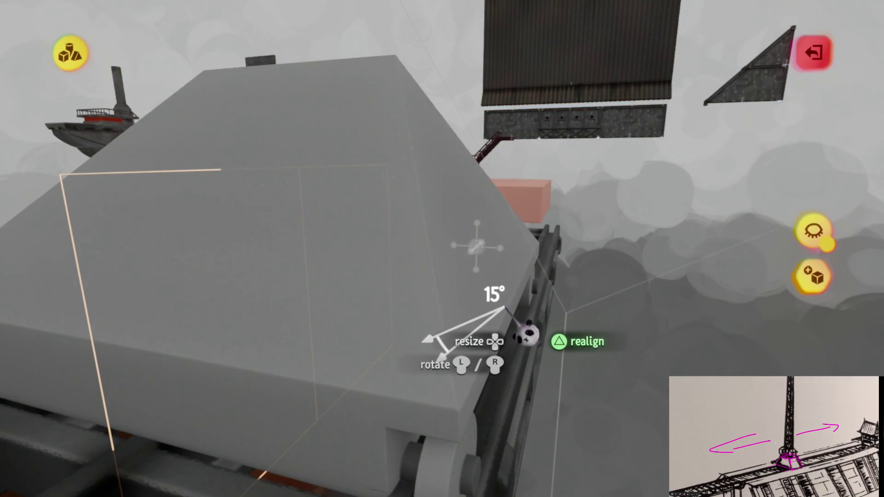
{"action": "mouse_move", "coordinate": [525, 335]}
{"action": "left_mouse_down"}
{"action": "mouse_move", "coordinate": [510, 367]}
{"action": "mouse_move", "coordinate": [501, 320]}
{"action": "left_mouse_up"}
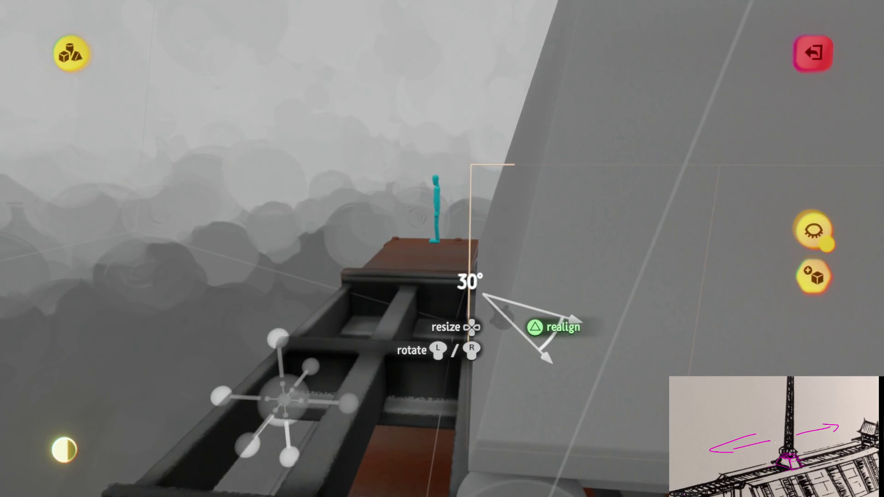
{"action": "mouse_move", "coordinate": [484, 297]}
{"action": "left_mouse_down"}
{"action": "mouse_move", "coordinate": [490, 309]}
{"action": "mouse_move", "coordinate": [498, 276]}
{"action": "left_mouse_up"}
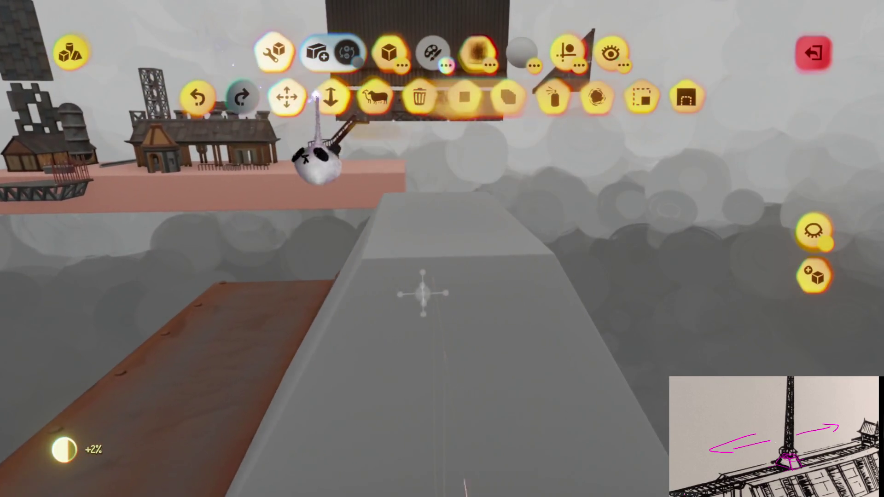
Stretch the grey cart body over its wheels, then turn on grid snapping to position a wheel piece.
{"action": "left_click", "coordinate": [331, 97]}
{"action": "mouse_move", "coordinate": [495, 253]}
{"action": "left_mouse_down"}
{"action": "mouse_move", "coordinate": [468, 205]}
{"action": "mouse_move", "coordinate": [470, 229]}
{"action": "mouse_move", "coordinate": [510, 186]}
{"action": "left_mouse_up"}
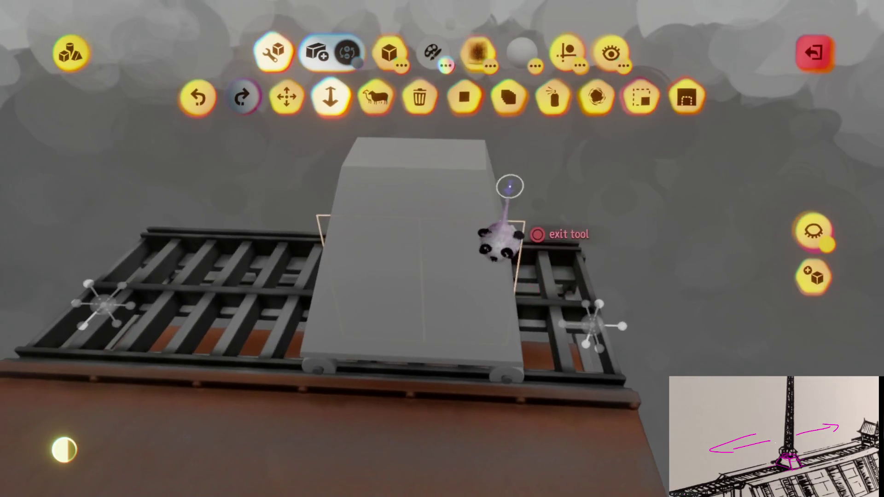
{"action": "mouse_move", "coordinate": [454, 244]}
{"action": "left_mouse_down"}
{"action": "mouse_move", "coordinate": [468, 253]}
{"action": "mouse_move", "coordinate": [451, 291]}
{"action": "left_mouse_up"}
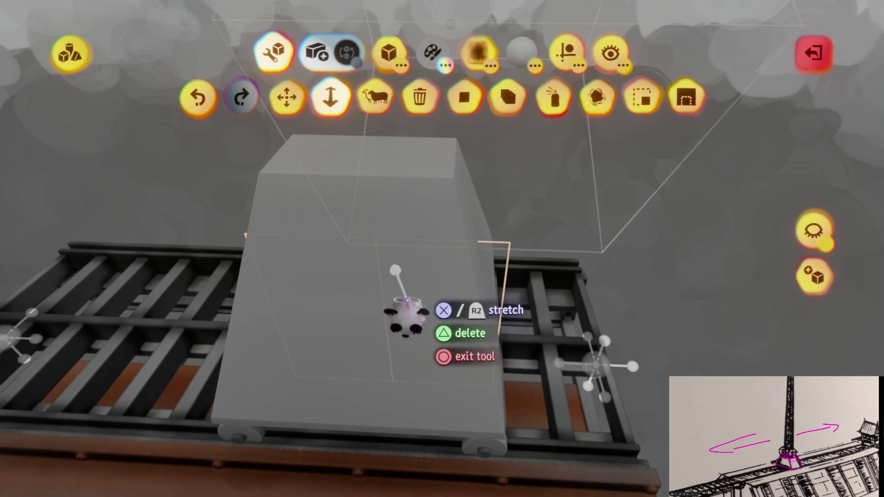
{"action": "mouse_move", "coordinate": [414, 313]}
{"action": "left_mouse_down"}
{"action": "mouse_move", "coordinate": [454, 222]}
{"action": "mouse_move", "coordinate": [438, 191]}
{"action": "mouse_move", "coordinate": [466, 292]}
{"action": "mouse_move", "coordinate": [478, 267]}
{"action": "mouse_move", "coordinate": [482, 302]}
{"action": "mouse_move", "coordinate": [487, 263]}
{"action": "mouse_move", "coordinate": [489, 282]}
{"action": "left_mouse_up"}
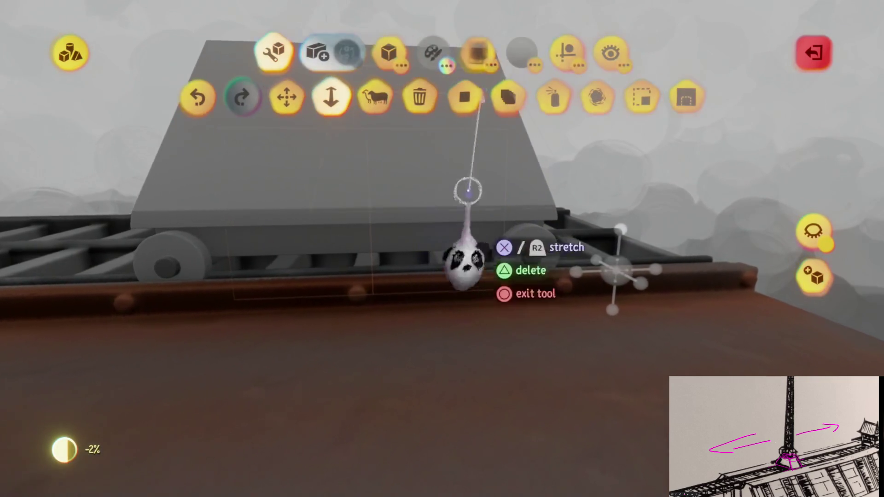
{"action": "left_click", "coordinate": [567, 55]}
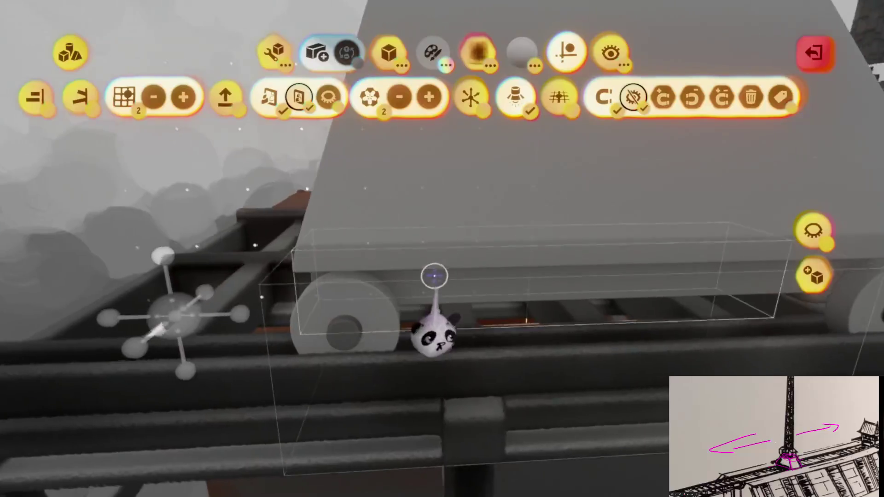
{"action": "mouse_move", "coordinate": [410, 292]}
{"action": "left_mouse_down"}
{"action": "mouse_move", "coordinate": [463, 311]}
{"action": "mouse_move", "coordinate": [428, 312]}
{"action": "mouse_move", "coordinate": [418, 359]}
{"action": "left_mouse_up"}
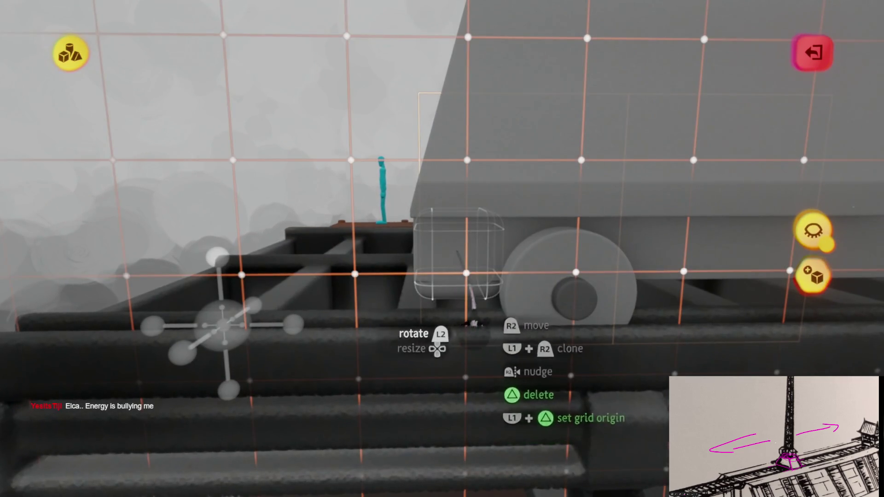
Move the wheel pieces under the cart's front end, grid-aligned on the rail.
{"action": "mouse_move", "coordinate": [466, 273]}
{"action": "left_mouse_down"}
{"action": "mouse_move", "coordinate": [465, 294]}
{"action": "mouse_move", "coordinate": [473, 277]}
{"action": "mouse_move", "coordinate": [484, 295]}
{"action": "left_mouse_up"}
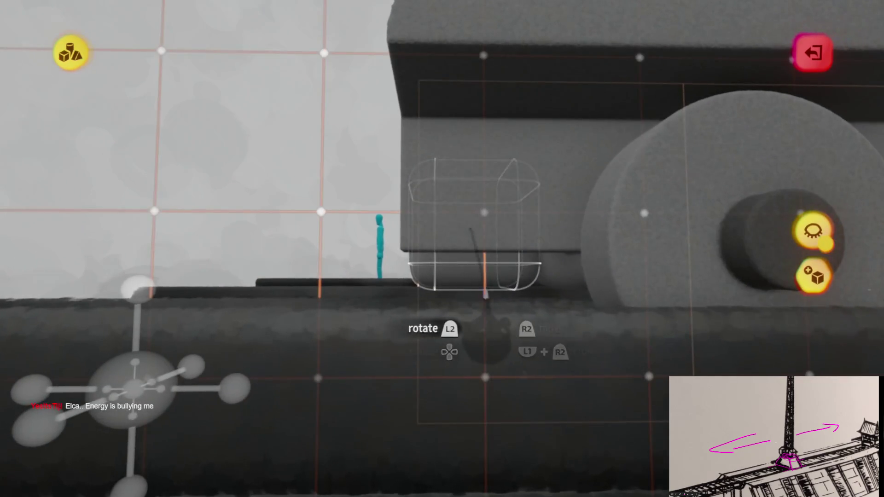
{"action": "mouse_move", "coordinate": [575, 294]}
{"action": "left_mouse_down"}
{"action": "mouse_move", "coordinate": [509, 277]}
{"action": "mouse_move", "coordinate": [476, 305]}
{"action": "left_mouse_up"}
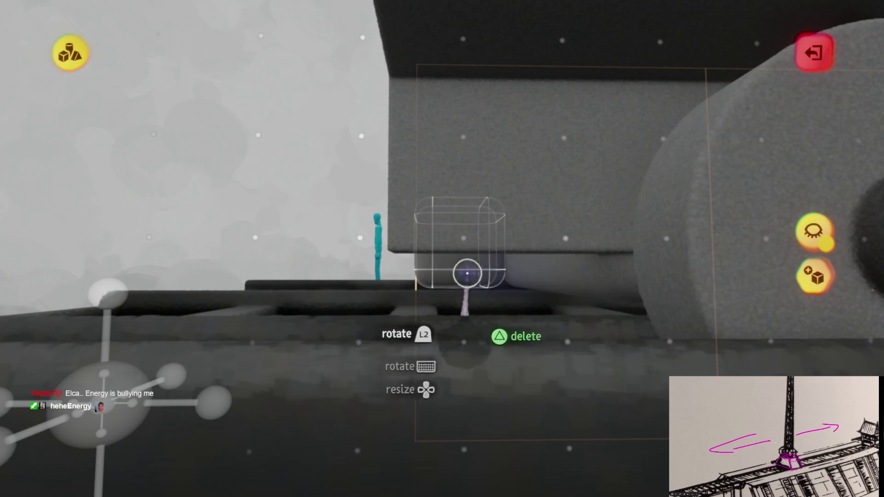
{"action": "left_click_drag", "start_coordinate": [529, 301], "coordinate": [493, 277]}
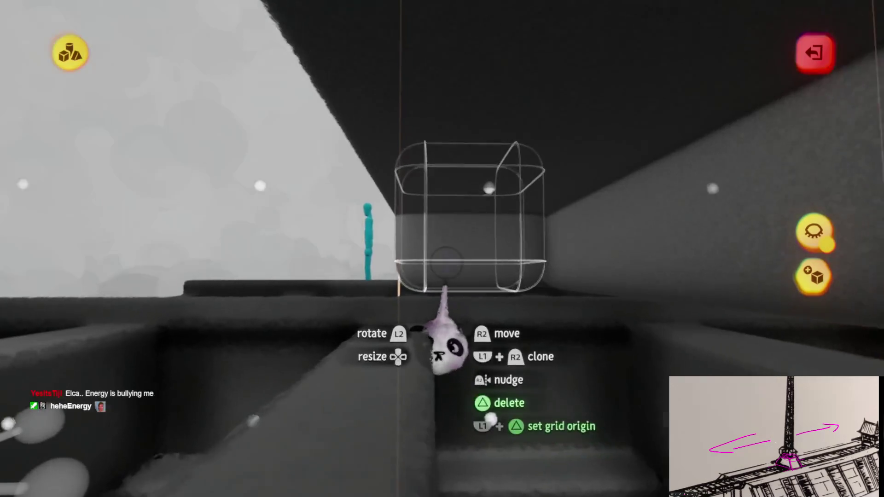
{"action": "mouse_move", "coordinate": [444, 340]}
{"action": "left_mouse_down"}
{"action": "mouse_move", "coordinate": [561, 350]}
{"action": "mouse_move", "coordinate": [458, 336]}
{"action": "left_mouse_up"}
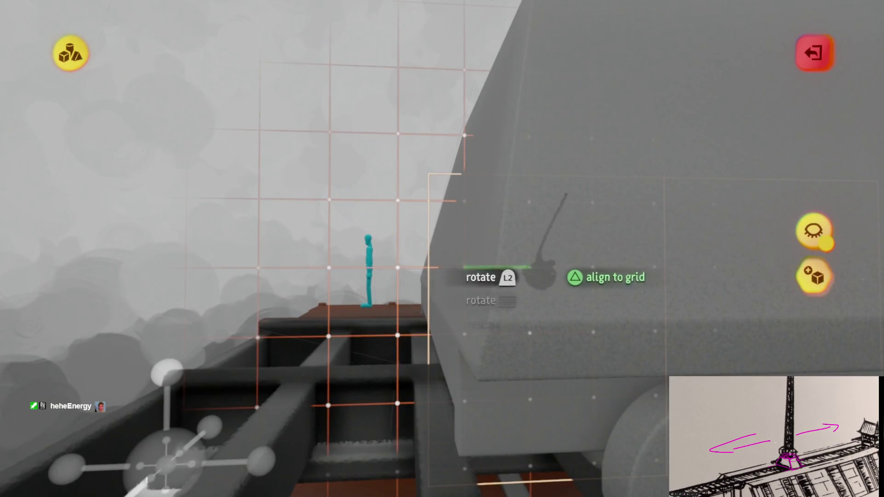
{"action": "mouse_move", "coordinate": [543, 270]}
{"action": "left_mouse_down"}
{"action": "mouse_move", "coordinate": [553, 236]}
{"action": "mouse_move", "coordinate": [405, 256]}
{"action": "mouse_move", "coordinate": [533, 249]}
{"action": "mouse_move", "coordinate": [601, 263]}
{"action": "mouse_move", "coordinate": [578, 241]}
{"action": "left_mouse_up"}
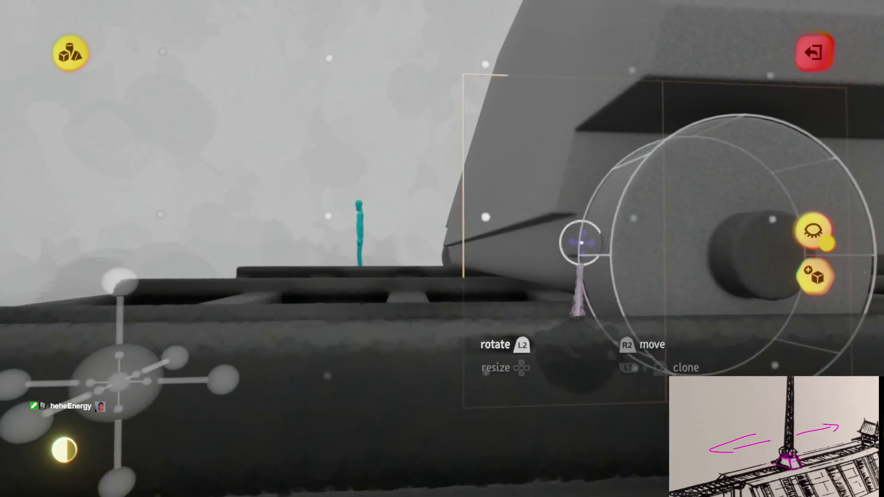
{"action": "mouse_move", "coordinate": [602, 276]}
{"action": "left_mouse_down"}
{"action": "mouse_move", "coordinate": [645, 147]}
{"action": "mouse_move", "coordinate": [602, 276]}
{"action": "mouse_move", "coordinate": [573, 291]}
{"action": "left_mouse_up"}
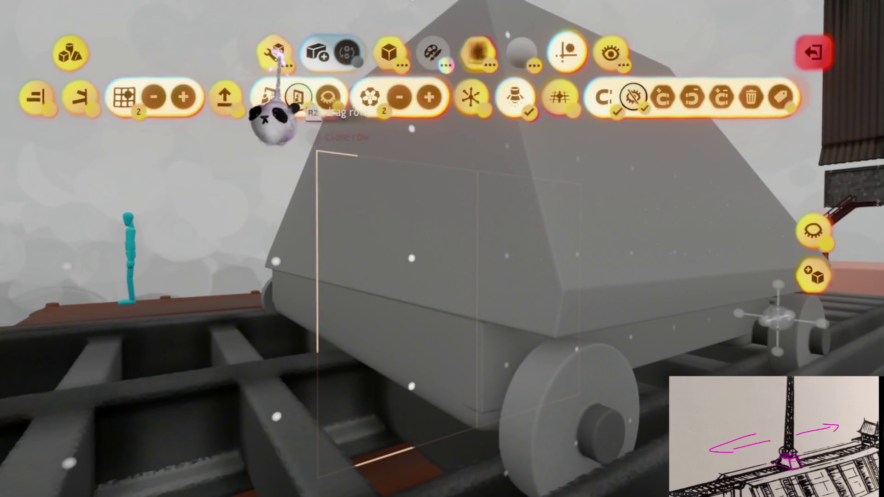
Rotate and place a placement guide beside the grey cart.
{"action": "left_click", "coordinate": [276, 53]}
{"action": "left_click", "coordinate": [330, 97]}
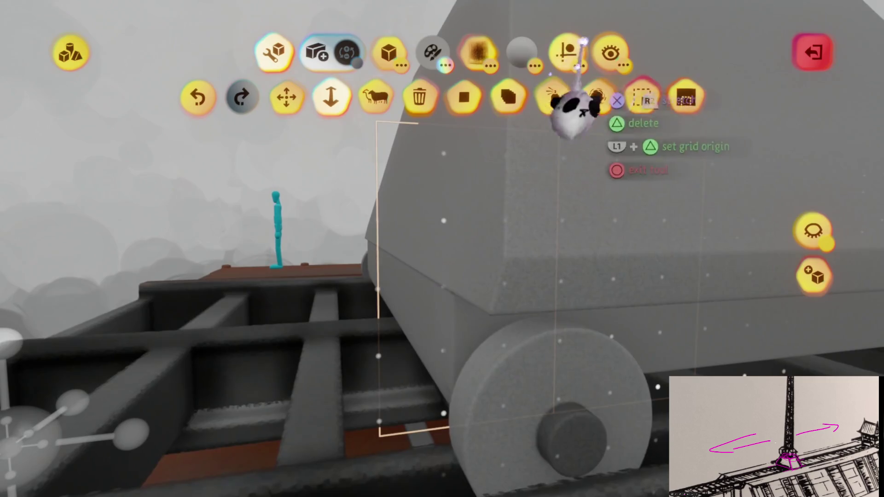
{"action": "left_click", "coordinate": [568, 53]}
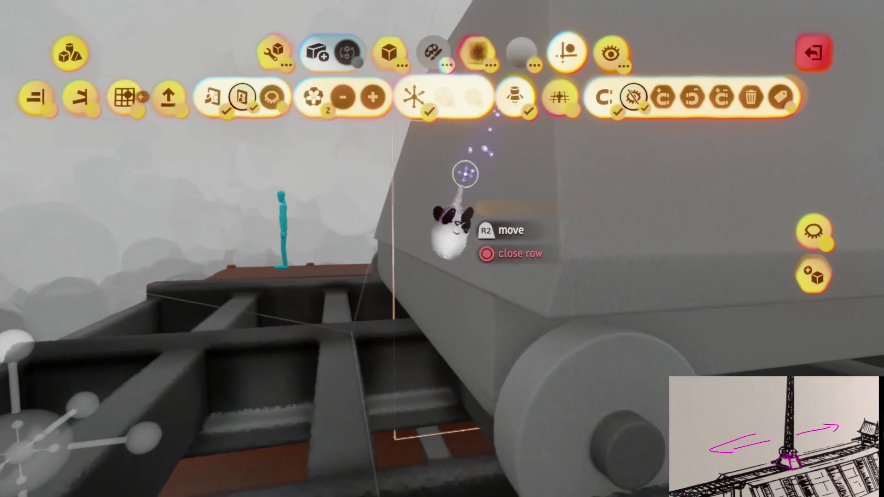
{"action": "left_click_drag", "start_coordinate": [490, 214], "coordinate": [483, 215]}
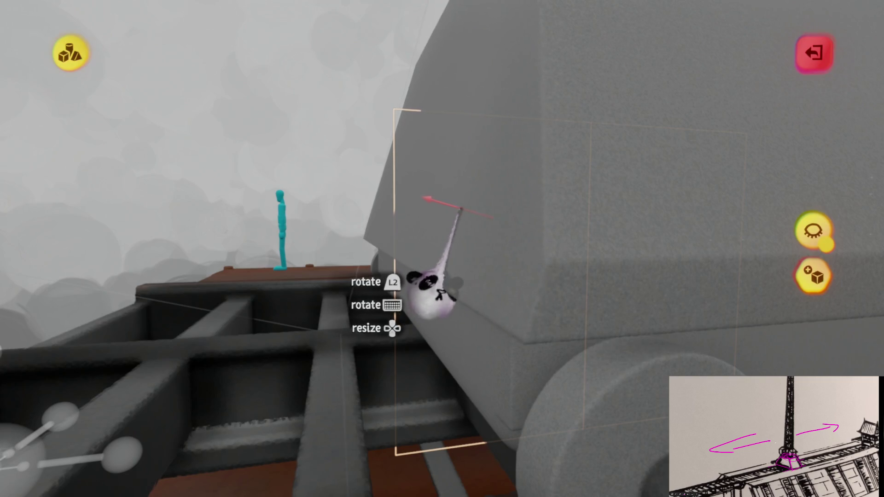
{"action": "left_click", "coordinate": [460, 209]}
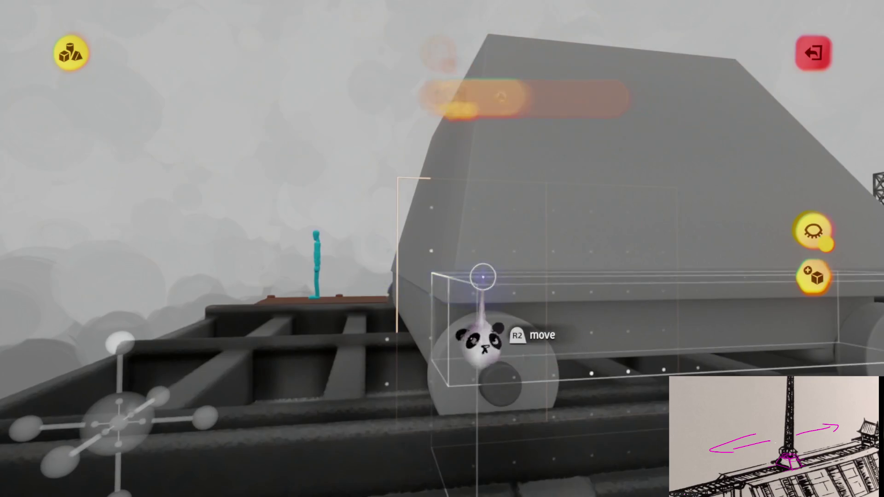
Lower the grey cart onto the rails and slide it into line with the guide.
{"action": "left_click_drag", "start_coordinate": [479, 275], "coordinate": [455, 244]}
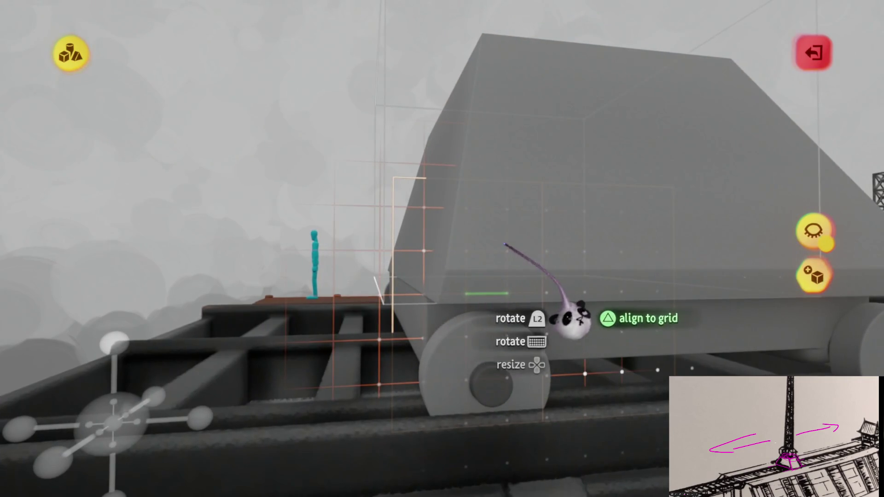
{"action": "mouse_move", "coordinate": [608, 317]}
{"action": "left_mouse_down"}
{"action": "mouse_move", "coordinate": [597, 341]}
{"action": "mouse_move", "coordinate": [611, 342]}
{"action": "left_mouse_up"}
{"action": "mouse_move", "coordinate": [560, 258]}
{"action": "left_mouse_down"}
{"action": "mouse_move", "coordinate": [533, 197]}
{"action": "mouse_move", "coordinate": [436, 395]}
{"action": "mouse_move", "coordinate": [442, 322]}
{"action": "left_mouse_up"}
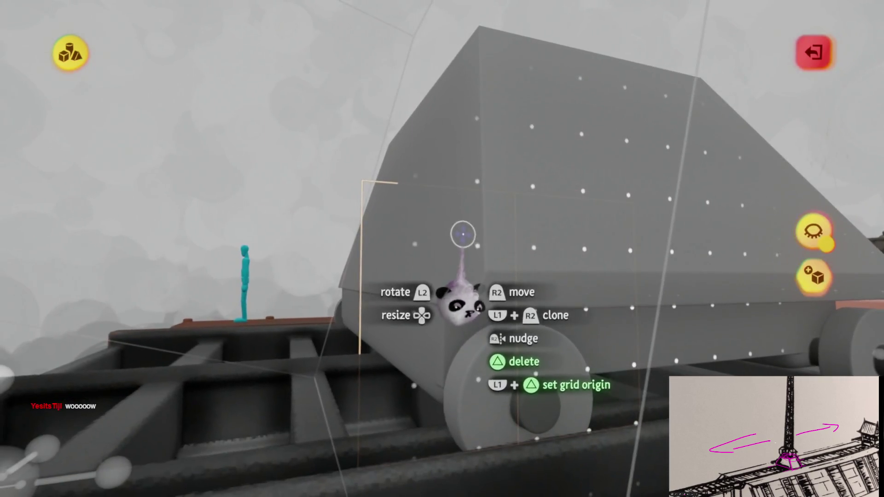
{"action": "mouse_move", "coordinate": [459, 233]}
{"action": "left_mouse_down"}
{"action": "mouse_move", "coordinate": [458, 122]}
{"action": "mouse_move", "coordinate": [458, 138]}
{"action": "left_mouse_up"}
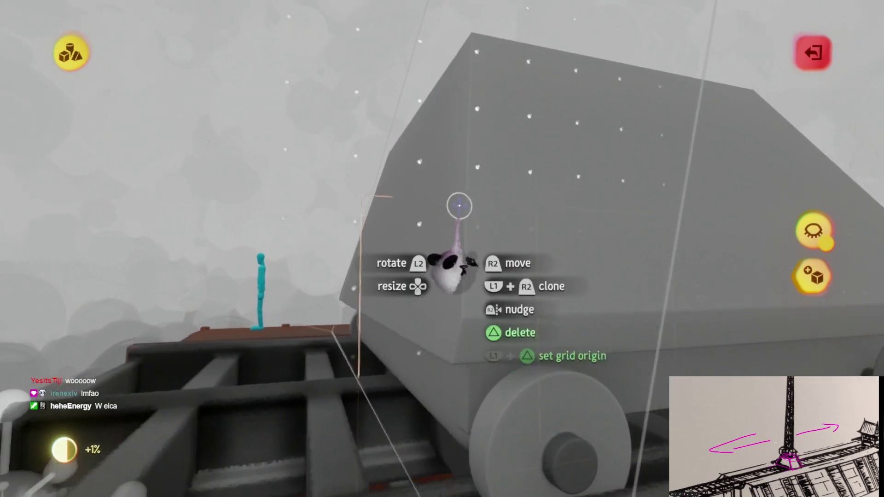
{"action": "mouse_move", "coordinate": [445, 299]}
{"action": "left_mouse_down"}
{"action": "mouse_move", "coordinate": [493, 166]}
{"action": "mouse_move", "coordinate": [493, 424]}
{"action": "mouse_move", "coordinate": [478, 375]}
{"action": "left_mouse_up"}
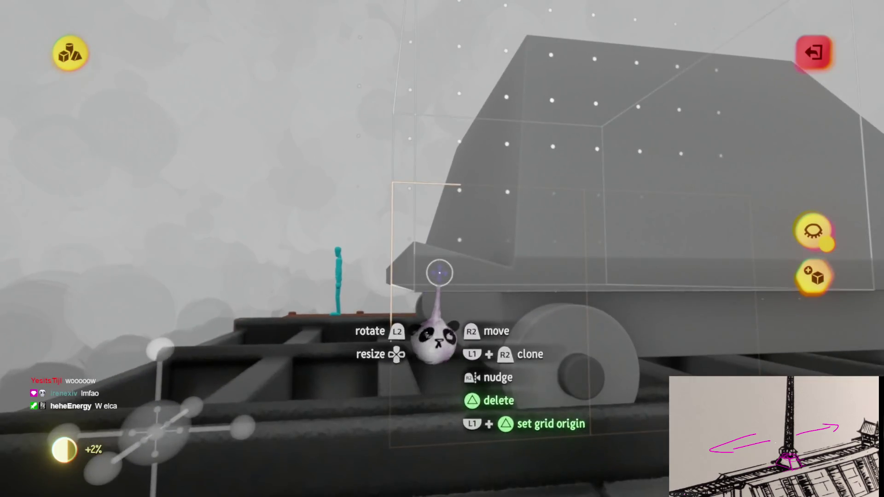
{"action": "left_click_drag", "start_coordinate": [530, 339], "coordinate": [479, 260]}
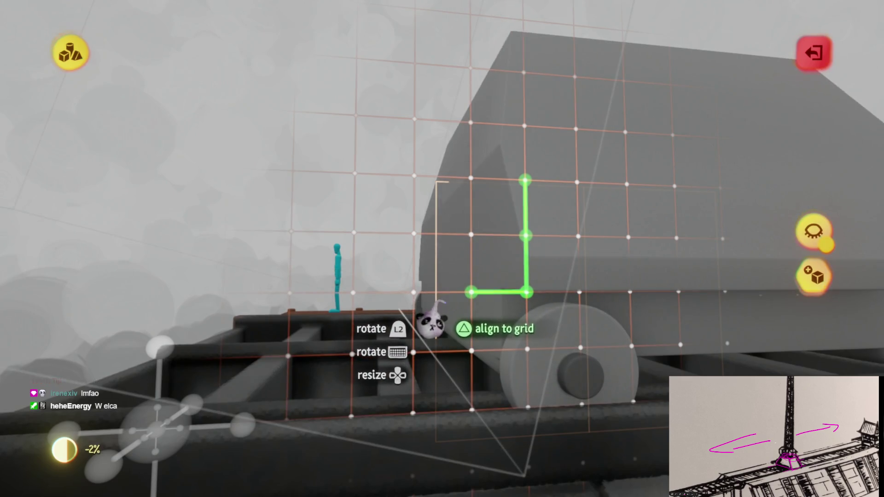
{"action": "mouse_move", "coordinate": [527, 295]}
{"action": "left_mouse_down"}
{"action": "mouse_move", "coordinate": [493, 375]}
{"action": "mouse_move", "coordinate": [562, 144]}
{"action": "left_mouse_up"}
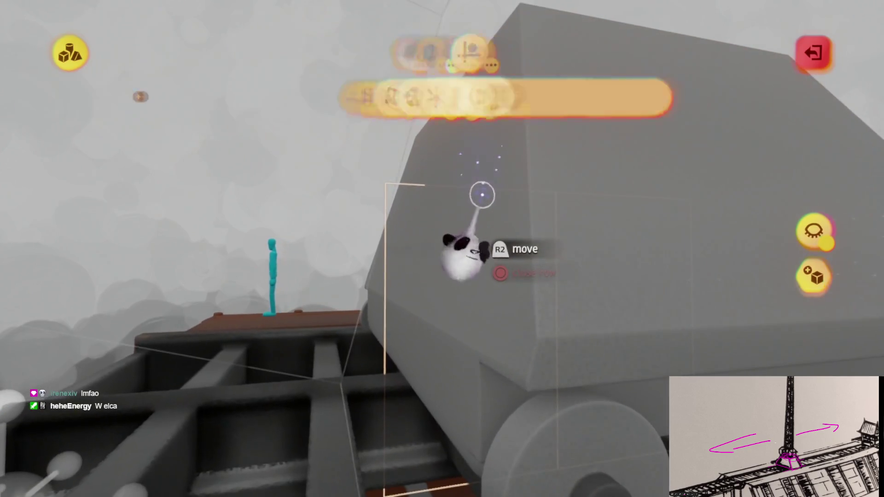
{"action": "left_click_drag", "start_coordinate": [482, 195], "coordinate": [477, 192]}
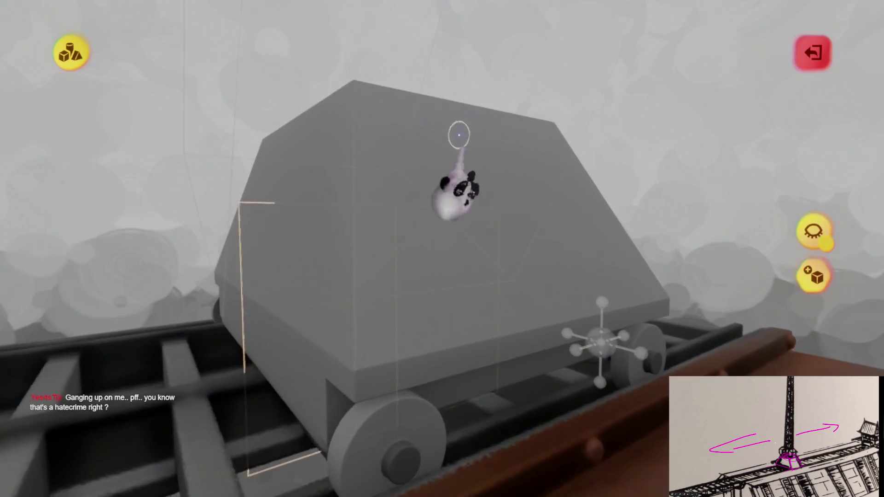
{"action": "left_click", "coordinate": [474, 296]}
Stretch the guide box into a long strip along the cart's lower edge above the wheels.
{"action": "key", "text": "Tab"}
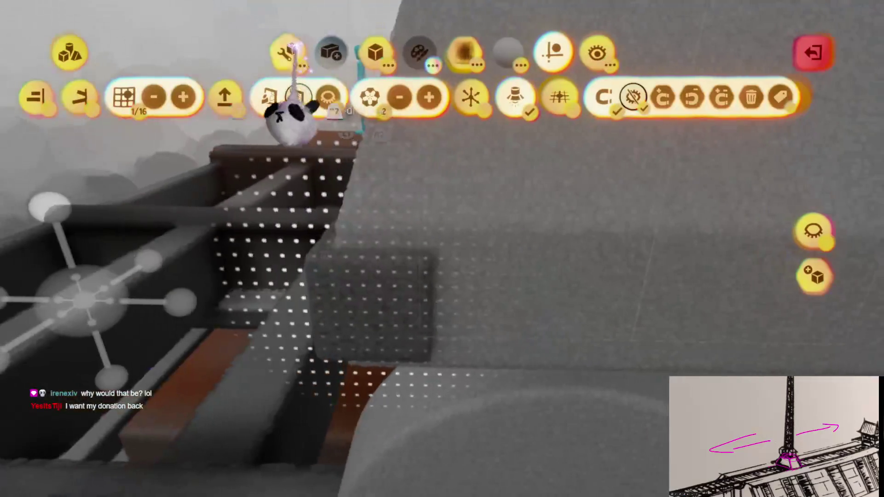
{"action": "mouse_move", "coordinate": [341, 288]}
{"action": "left_mouse_down"}
{"action": "mouse_move", "coordinate": [470, 292]}
{"action": "mouse_move", "coordinate": [501, 272]}
{"action": "mouse_move", "coordinate": [511, 284]}
{"action": "mouse_move", "coordinate": [476, 263]}
{"action": "left_mouse_up"}
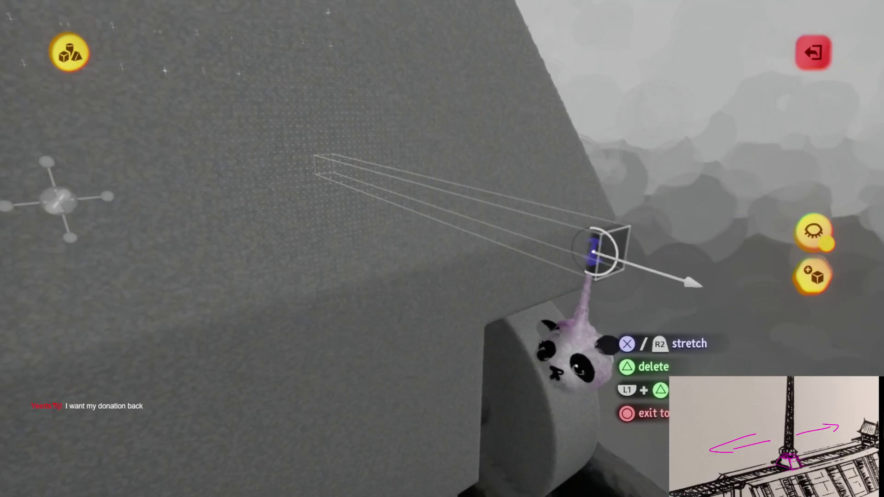
{"action": "mouse_move", "coordinate": [591, 255]}
{"action": "left_mouse_down"}
{"action": "mouse_move", "coordinate": [493, 253]}
{"action": "mouse_move", "coordinate": [468, 197]}
{"action": "mouse_move", "coordinate": [482, 159]}
{"action": "mouse_move", "coordinate": [444, 374]}
{"action": "mouse_move", "coordinate": [424, 316]}
{"action": "mouse_move", "coordinate": [430, 267]}
{"action": "mouse_move", "coordinate": [460, 257]}
{"action": "mouse_move", "coordinate": [480, 340]}
{"action": "mouse_move", "coordinate": [470, 316]}
{"action": "left_mouse_up"}
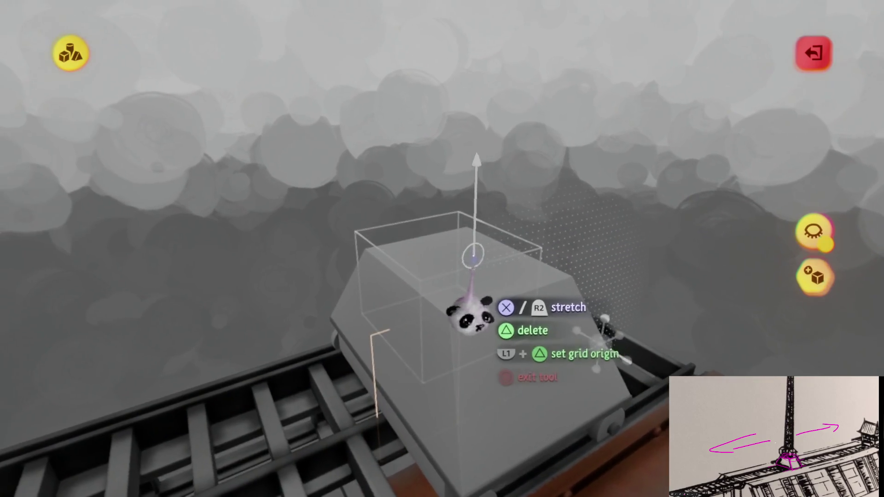
{"action": "double_click", "coordinate": [490, 298]}
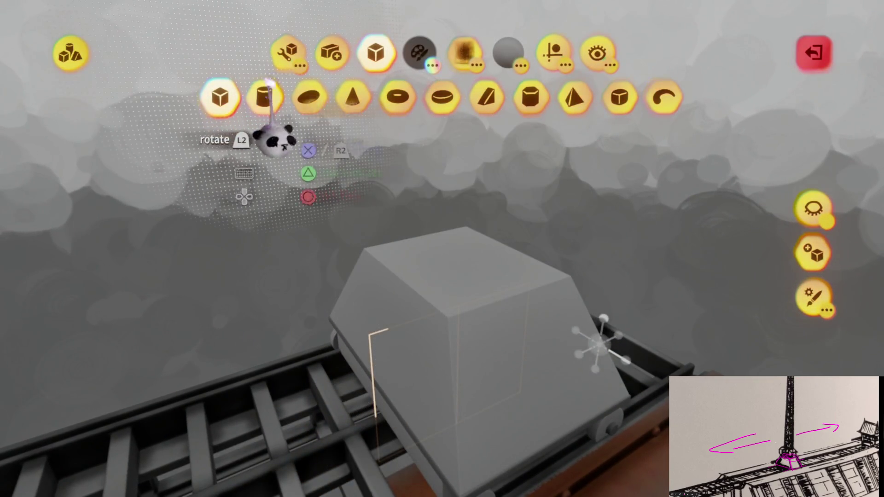
Stamp a flat cylinder onto the cart top and view the whole cart on the rails.
{"action": "left_click_drag", "start_coordinate": [451, 272], "coordinate": [542, 110]}
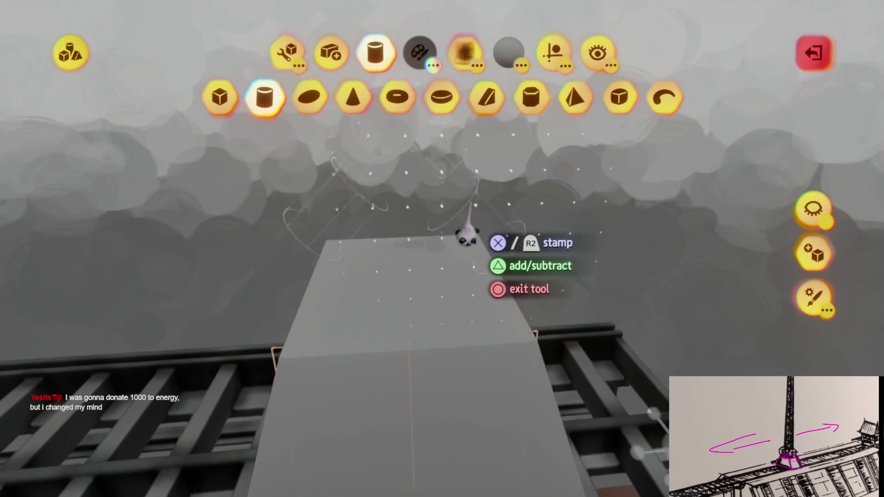
{"action": "mouse_move", "coordinate": [444, 335]}
{"action": "left_mouse_down"}
{"action": "mouse_move", "coordinate": [424, 296]}
{"action": "mouse_move", "coordinate": [456, 310]}
{"action": "mouse_move", "coordinate": [449, 288]}
{"action": "mouse_move", "coordinate": [455, 355]}
{"action": "mouse_move", "coordinate": [443, 328]}
{"action": "mouse_move", "coordinate": [425, 326]}
{"action": "mouse_move", "coordinate": [438, 316]}
{"action": "mouse_move", "coordinate": [449, 341]}
{"action": "mouse_move", "coordinate": [455, 403]}
{"action": "left_mouse_up"}
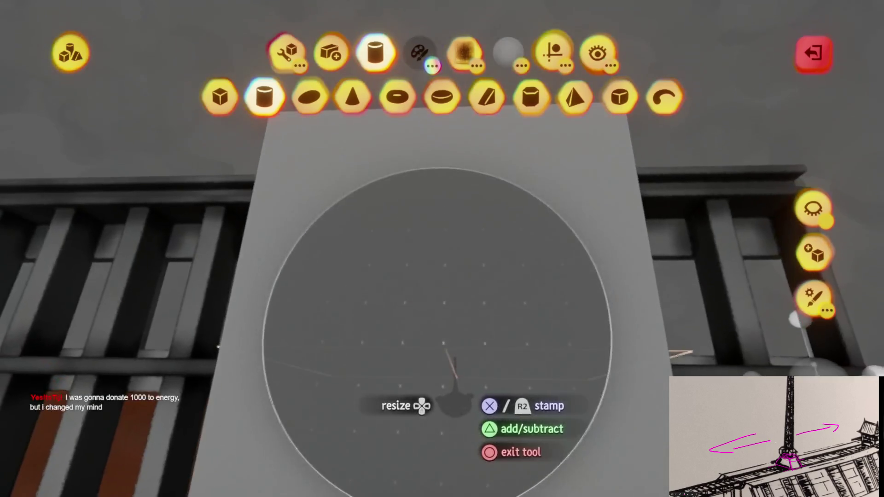
{"action": "left_click_drag", "start_coordinate": [450, 361], "coordinate": [449, 389]}
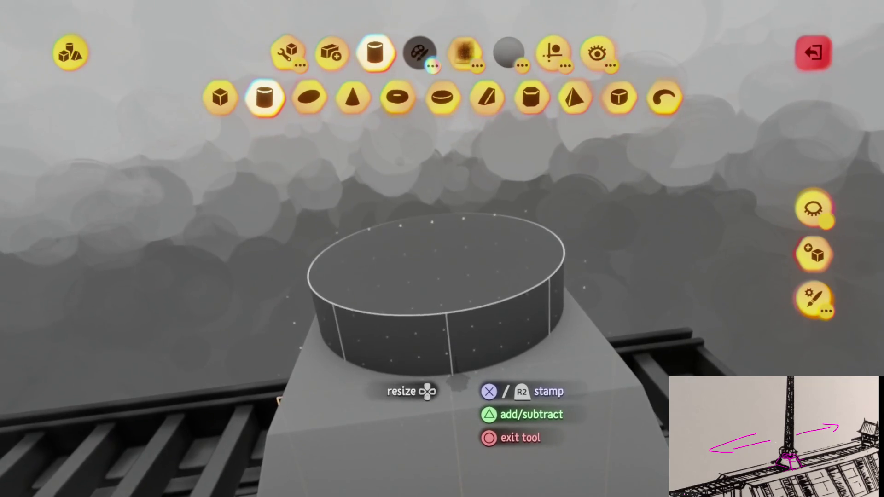
{"action": "left_click", "coordinate": [439, 374]}
{"action": "left_click", "coordinate": [543, 55]}
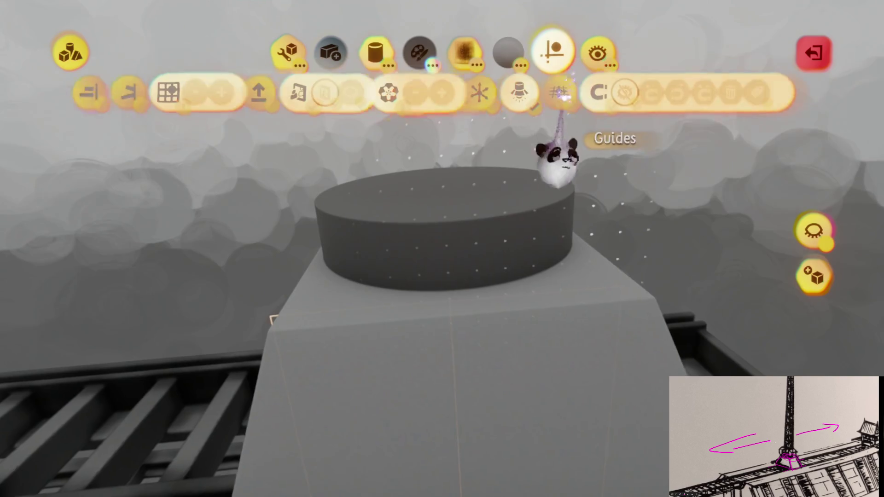
{"action": "key", "text": "Escape"}
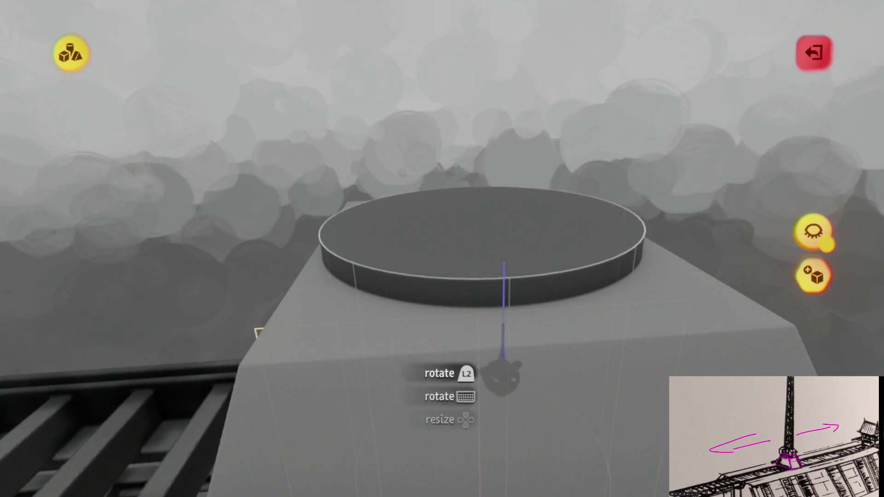
{"action": "mouse_move", "coordinate": [504, 368]}
{"action": "left_mouse_down"}
{"action": "mouse_move", "coordinate": [488, 286]}
{"action": "mouse_move", "coordinate": [458, 306]}
{"action": "mouse_move", "coordinate": [365, 425]}
{"action": "left_mouse_up"}
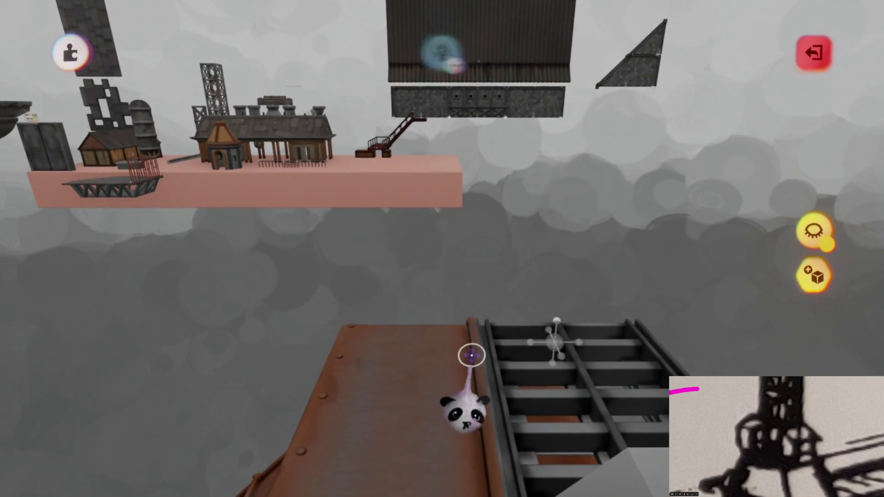
Clone the steel lattice tower and set the copy on the cart's cylinder.
{"action": "key", "text": "Escape"}
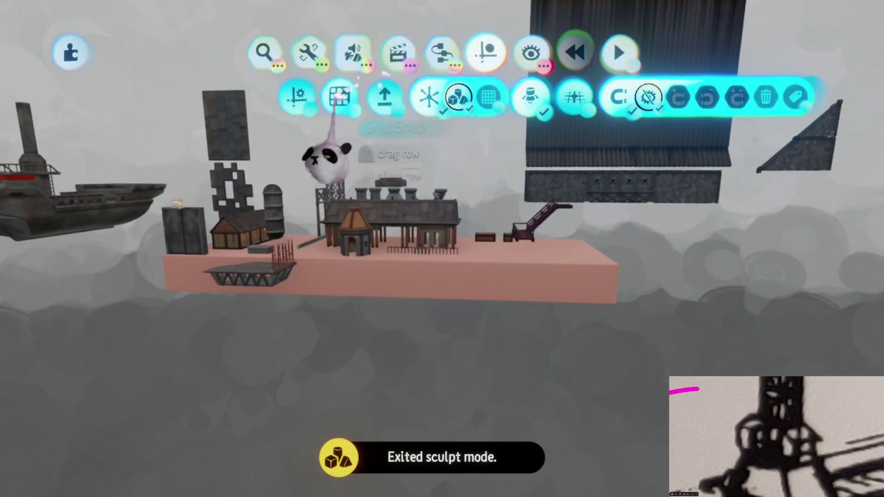
{"action": "key", "text": "Escape"}
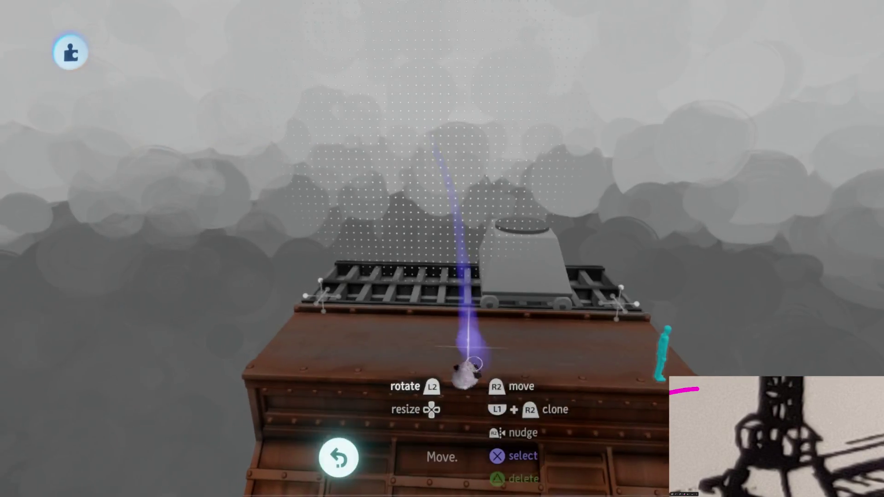
{"action": "key", "text": "Escape"}
{"action": "key", "text": "Escape"}
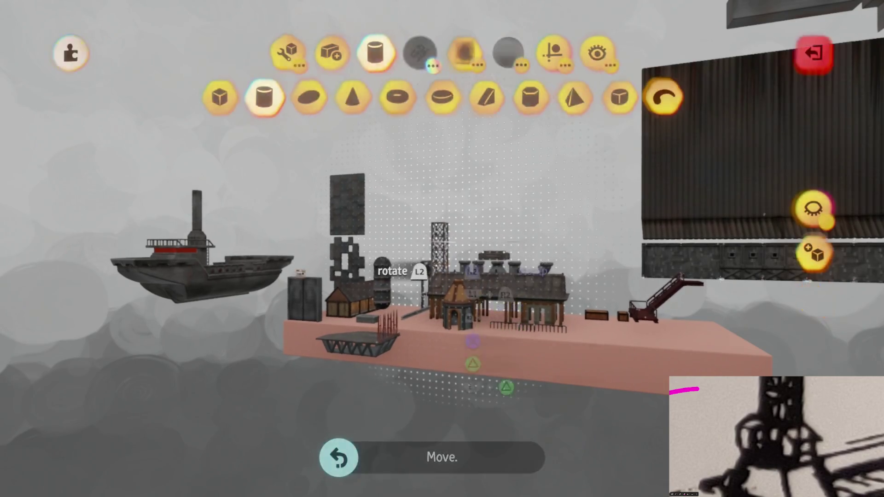
{"action": "left_click", "coordinate": [388, 90]}
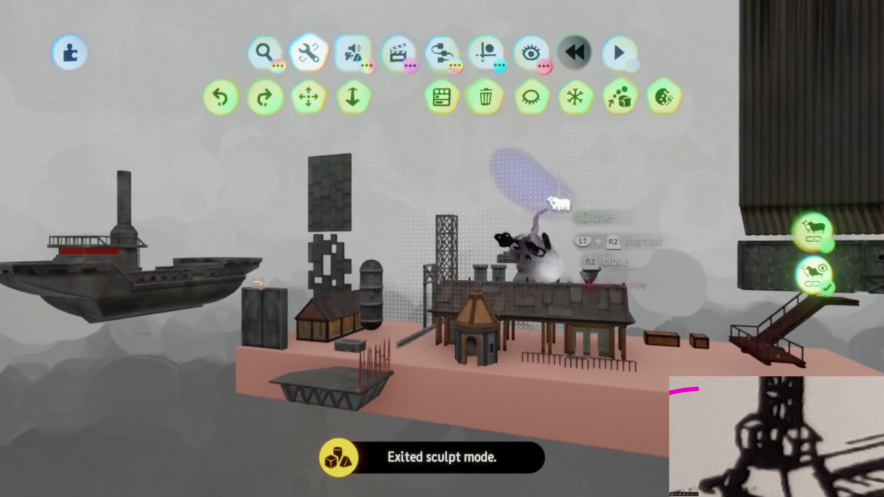
{"action": "left_click_drag", "start_coordinate": [449, 258], "coordinate": [473, 239]}
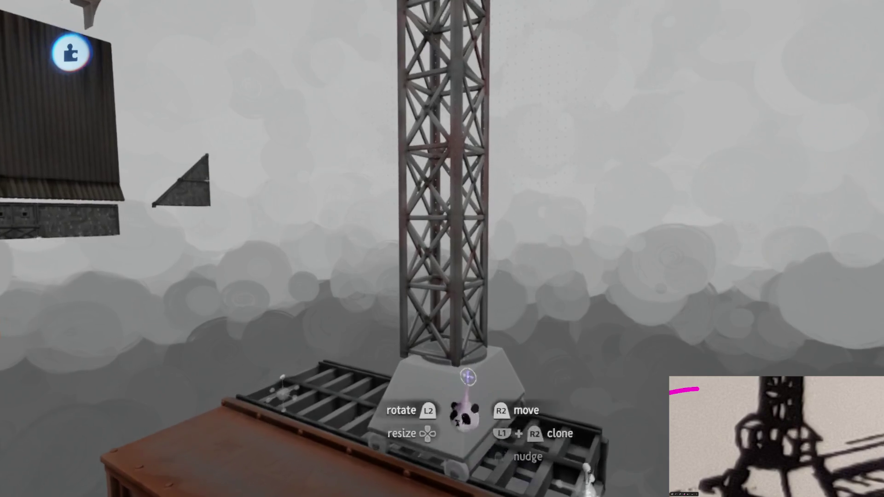
{"action": "scroll", "coordinate": [468, 377], "scroll_direction": "up", "scroll_amount": 5}
{"action": "mouse_move", "coordinate": [492, 310]}
{"action": "left_mouse_down"}
{"action": "mouse_move", "coordinate": [523, 316]}
{"action": "mouse_move", "coordinate": [481, 317]}
{"action": "mouse_move", "coordinate": [491, 334]}
{"action": "left_mouse_up"}
Reopen sculpting on the tower copy's base.
{"action": "key", "text": "e"}
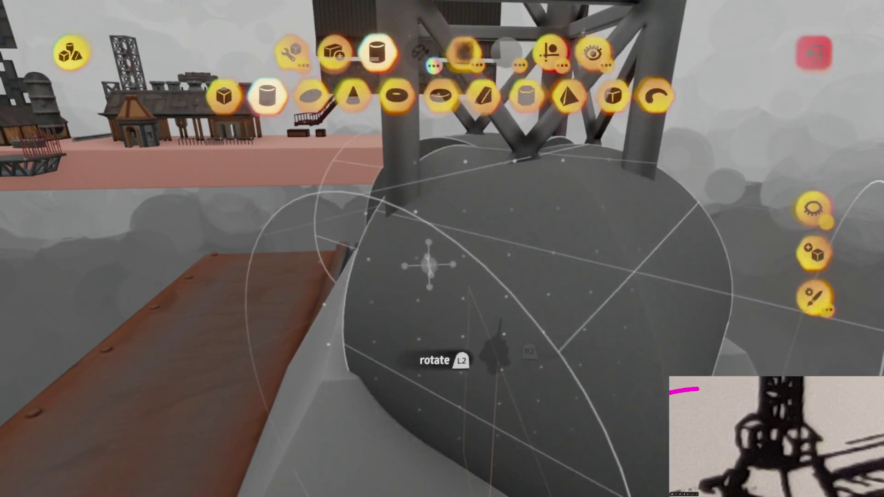
{"action": "key", "text": "Escape"}
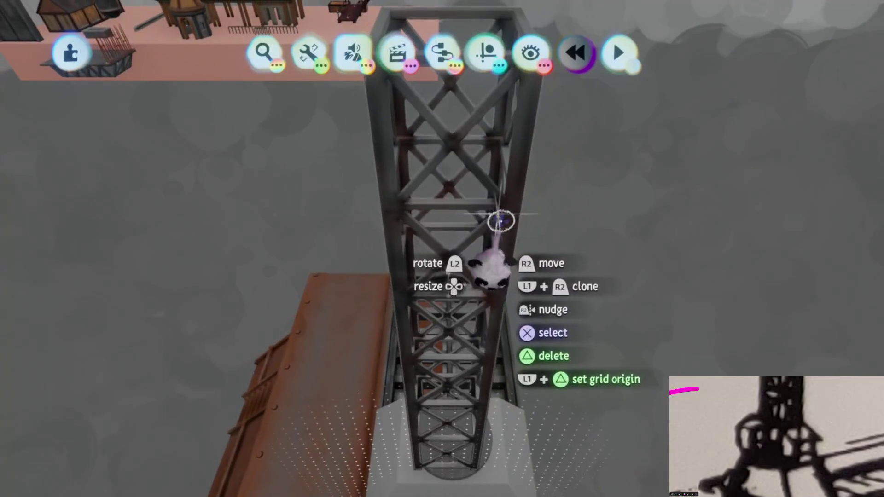
{"action": "key", "text": "e"}
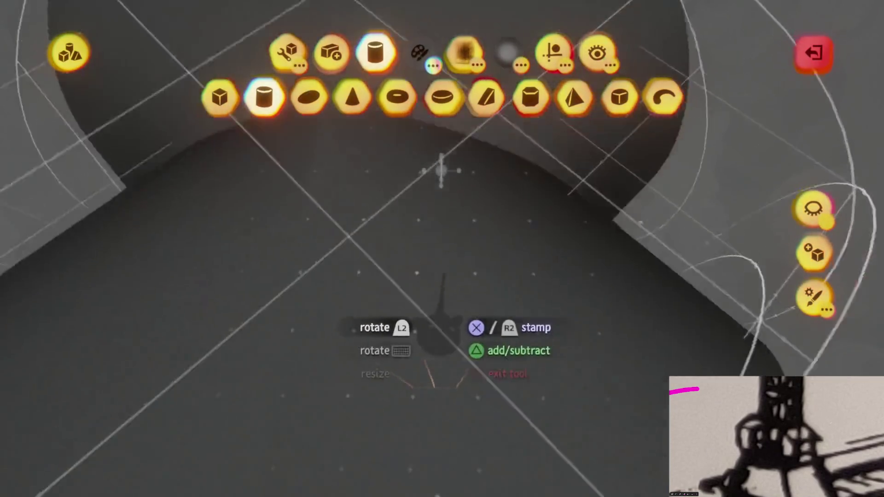
{"action": "key", "text": "Escape"}
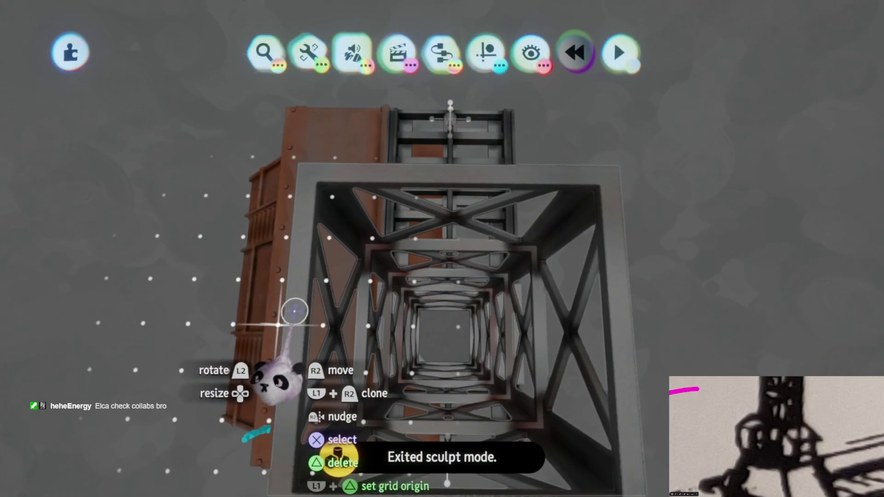
{"action": "key", "text": "e"}
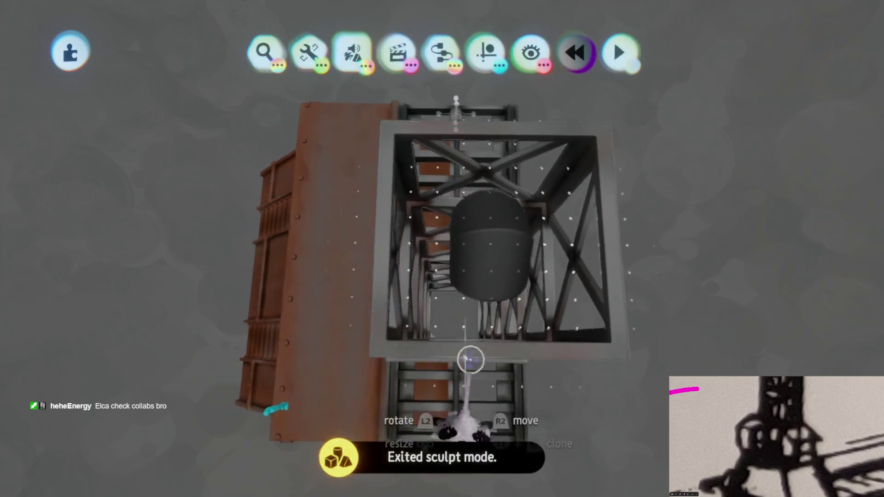
{"action": "key", "text": "e"}
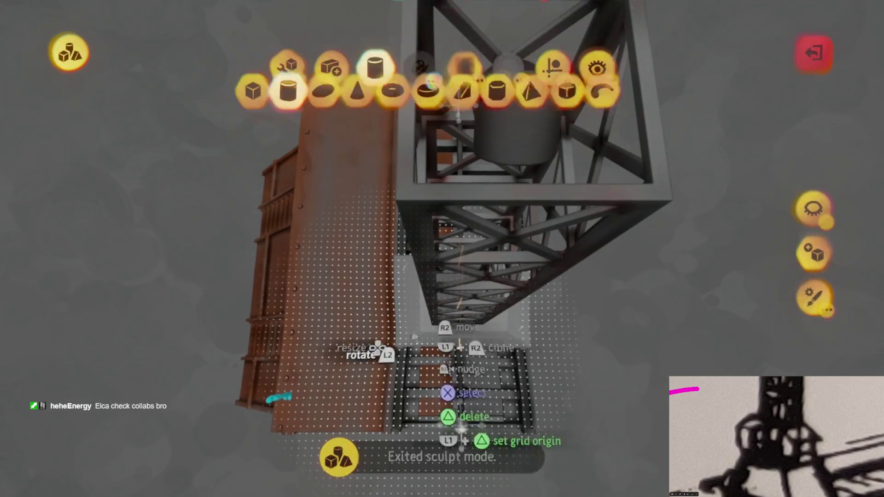
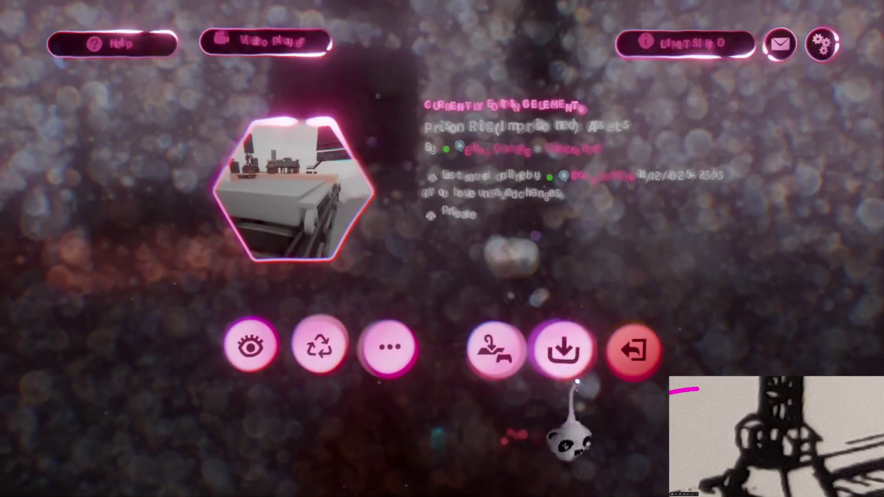
Save this version of Prison Rig (Imprisoned) Assets online as private.
{"action": "left_click", "coordinate": [577, 381]}
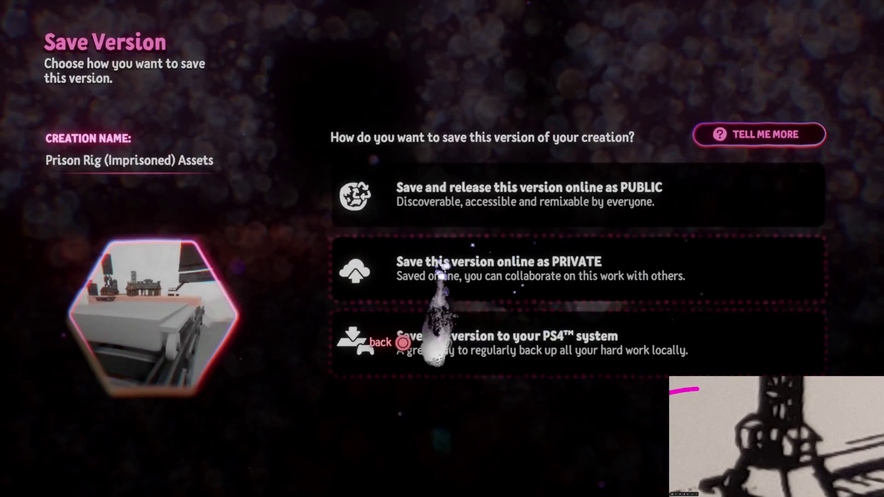
{"action": "left_click", "coordinate": [613, 270]}
{"action": "left_click", "coordinate": [820, 52]}
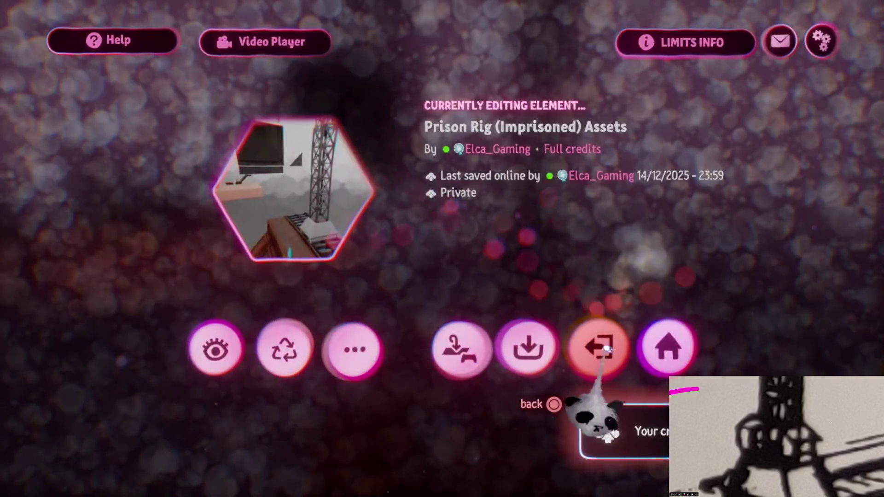
Leave the pause menu and open the Quest test creation for editing.
{"action": "left_click", "coordinate": [598, 343]}
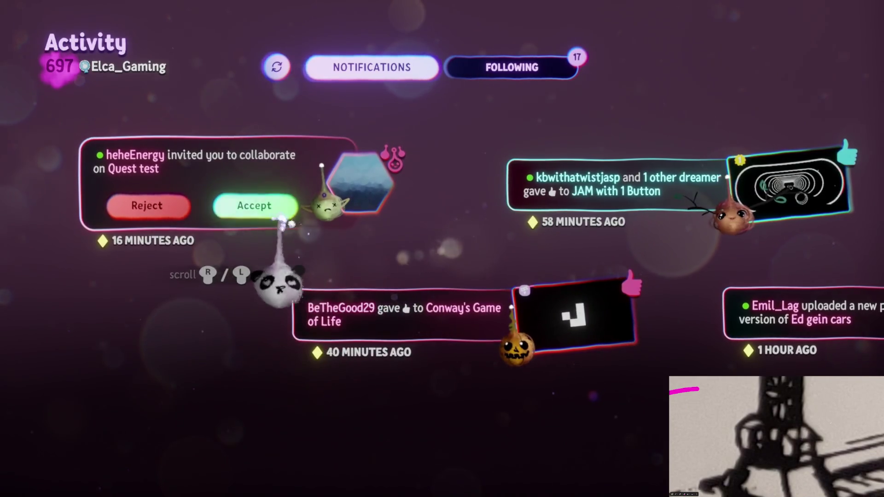
{"action": "left_click", "coordinate": [361, 185]}
{"action": "left_click", "coordinate": [480, 396]}
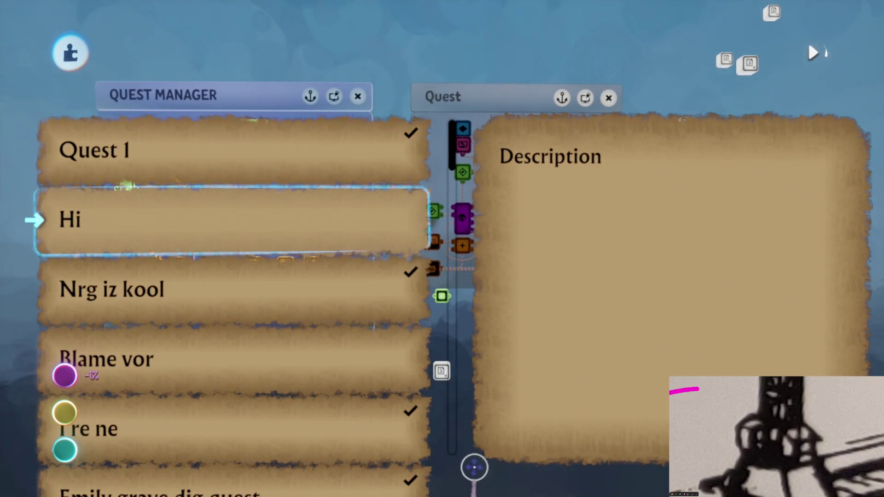
Play-test the quest list, scrolling from Quest 1 to Quest 16 and back, then pause.
{"action": "scroll", "coordinate": [230, 249], "scroll_direction": "down", "scroll_amount": 6}
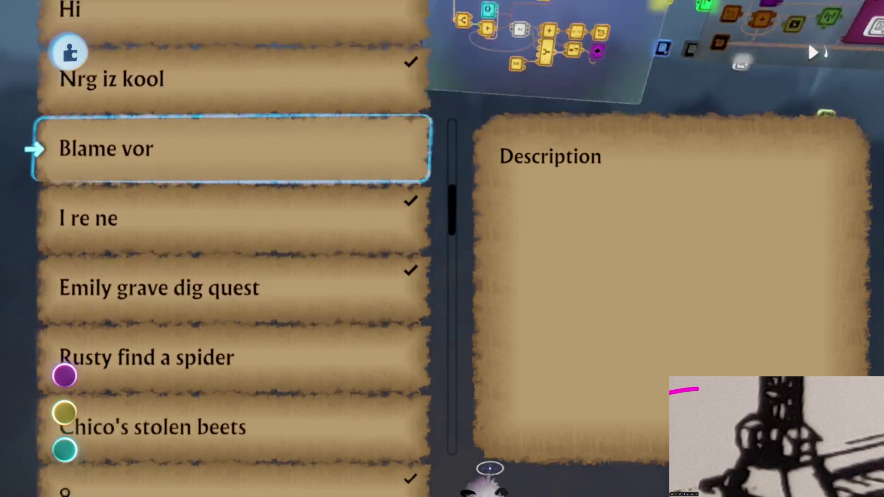
{"action": "scroll", "coordinate": [231, 249], "scroll_direction": "up", "scroll_amount": 5}
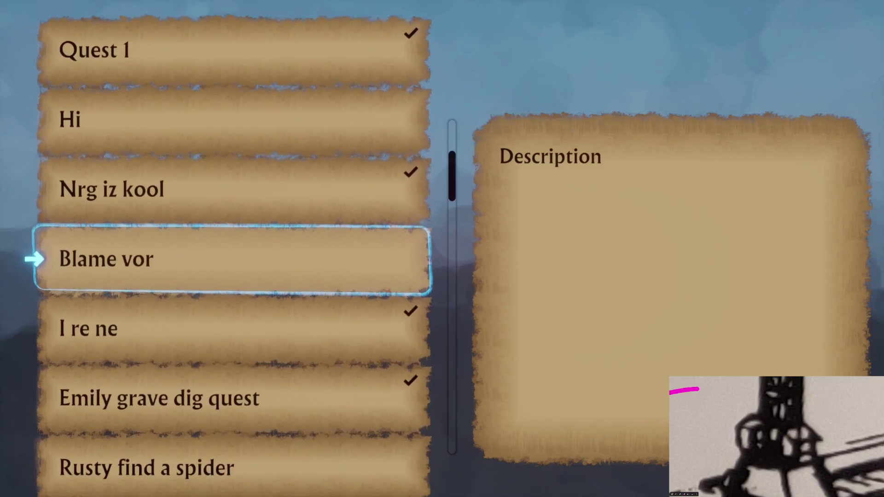
{"action": "scroll", "coordinate": [231, 249], "scroll_direction": "down", "scroll_amount": 3}
{"action": "key", "text": "Up"}
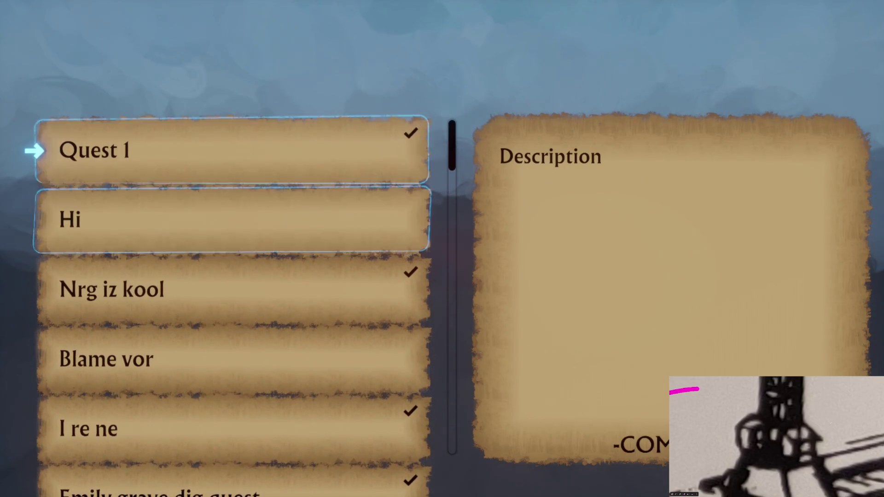
{"action": "scroll", "coordinate": [231, 249], "scroll_direction": "down", "scroll_amount": 2}
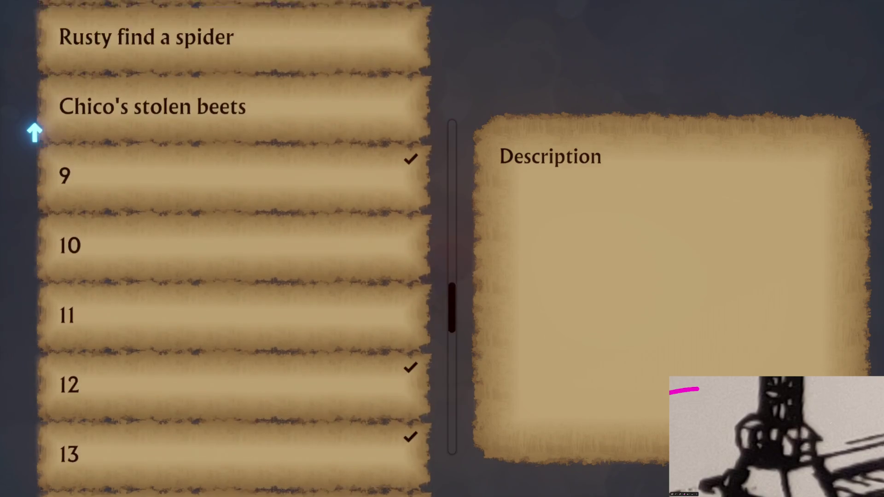
{"action": "scroll", "coordinate": [34, 132], "scroll_direction": "up", "scroll_amount": 10}
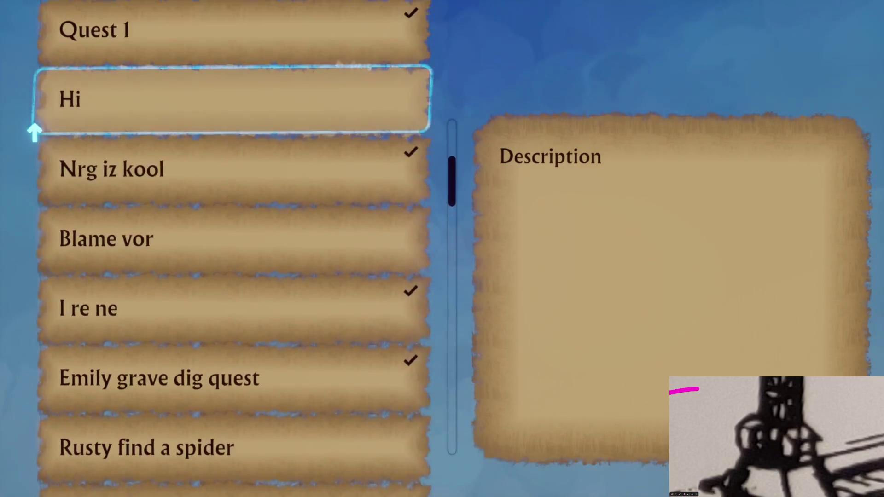
{"action": "scroll", "coordinate": [35, 132], "scroll_direction": "down", "scroll_amount": 10}
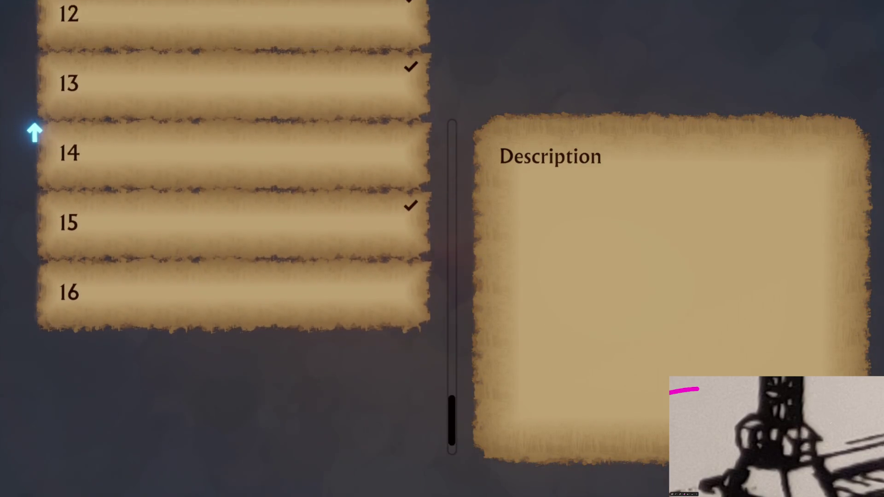
{"action": "scroll", "coordinate": [35, 132], "scroll_direction": "up", "scroll_amount": 10}
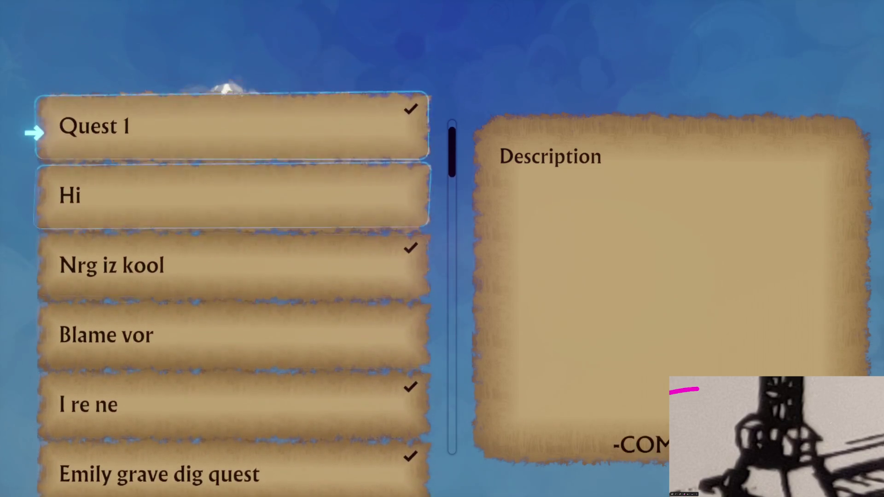
{"action": "key", "text": "Escape"}
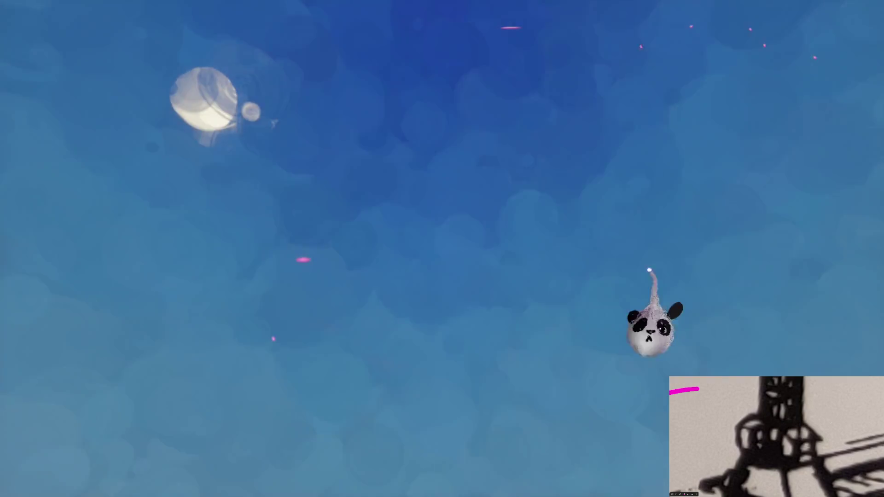
Return to edit mode and inspect the Quest Manager and QUEST COMPLETED logic canvases.
{"action": "left_click", "coordinate": [320, 346]}
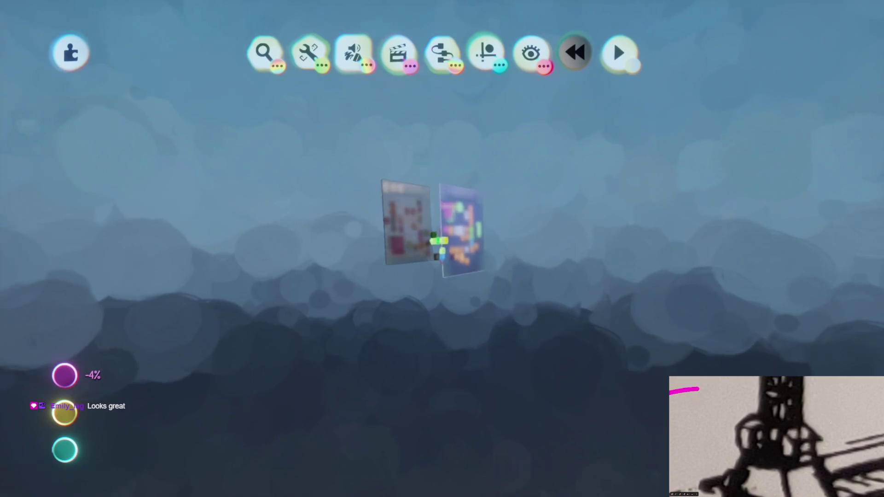
{"action": "left_click", "coordinate": [438, 240]}
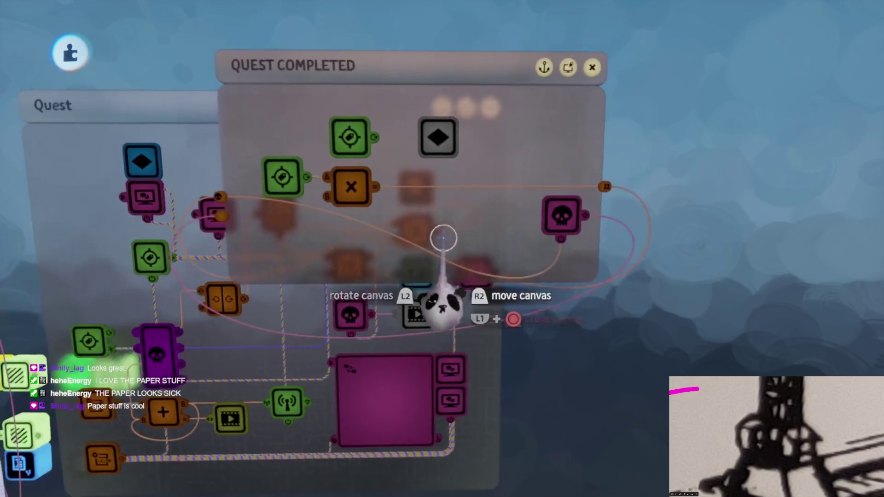
{"action": "key", "text": "Escape"}
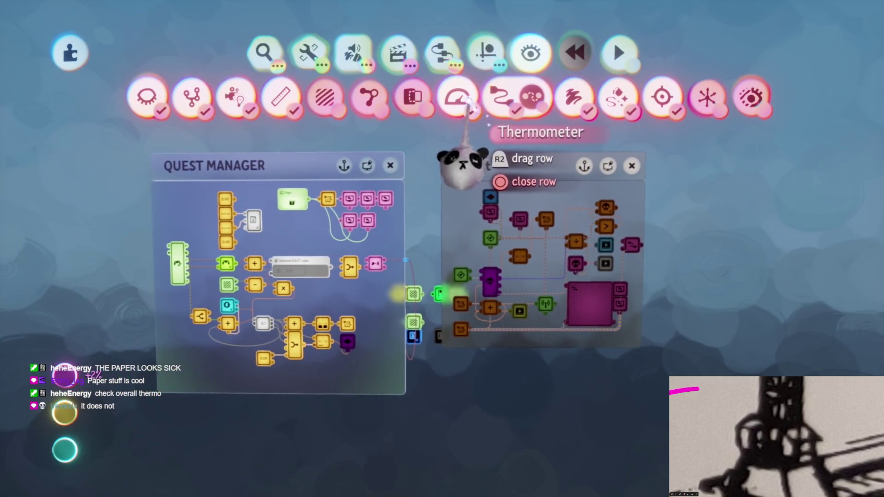
Check the thermometer details (about 1% memory used), then preview the scene's quest list.
{"action": "left_click", "coordinate": [65, 377]}
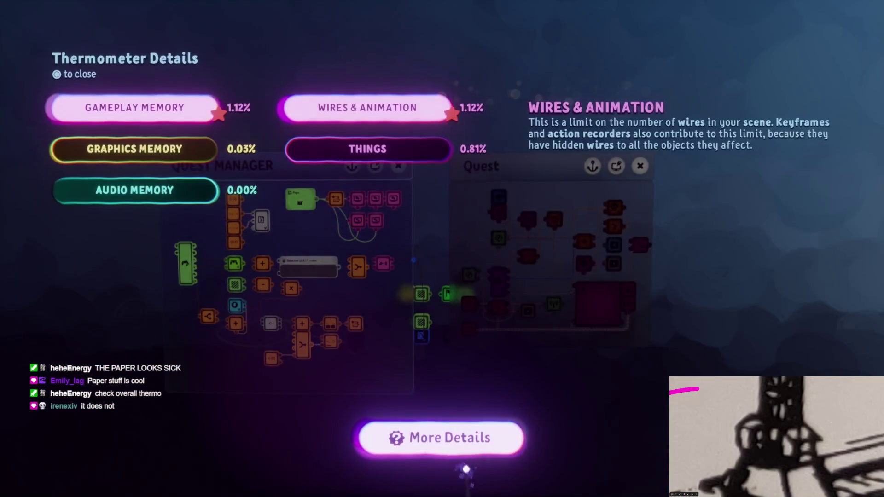
{"action": "key", "text": "Escape"}
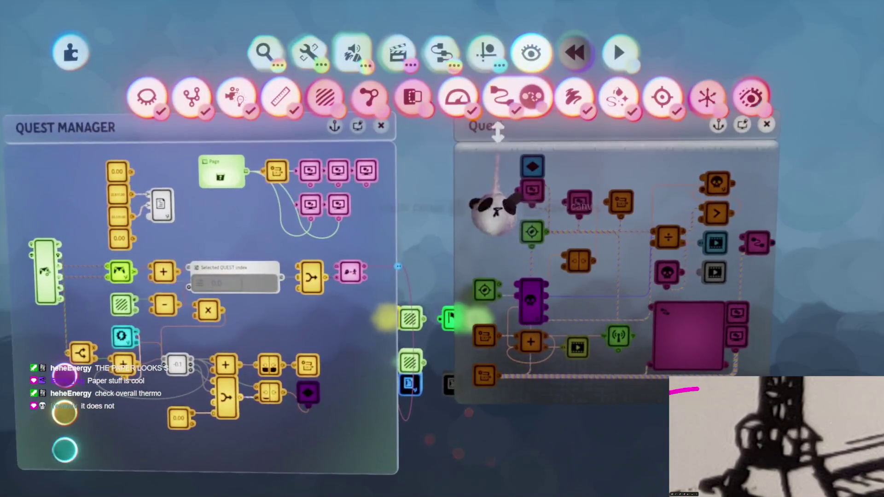
{"action": "mouse_move", "coordinate": [436, 460]}
{"action": "left_mouse_down"}
{"action": "mouse_move", "coordinate": [447, 442]}
{"action": "mouse_move", "coordinate": [237, 247]}
{"action": "mouse_move", "coordinate": [426, 386]}
{"action": "left_mouse_up"}
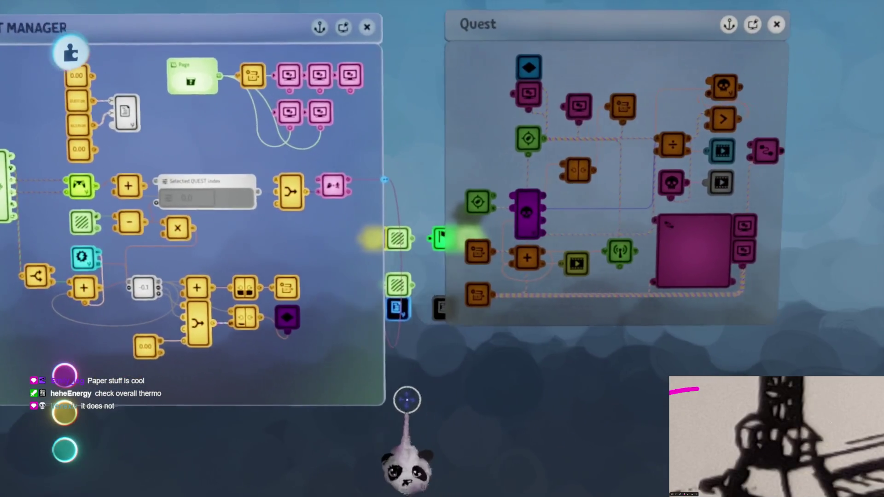
{"action": "left_click", "coordinate": [446, 401]}
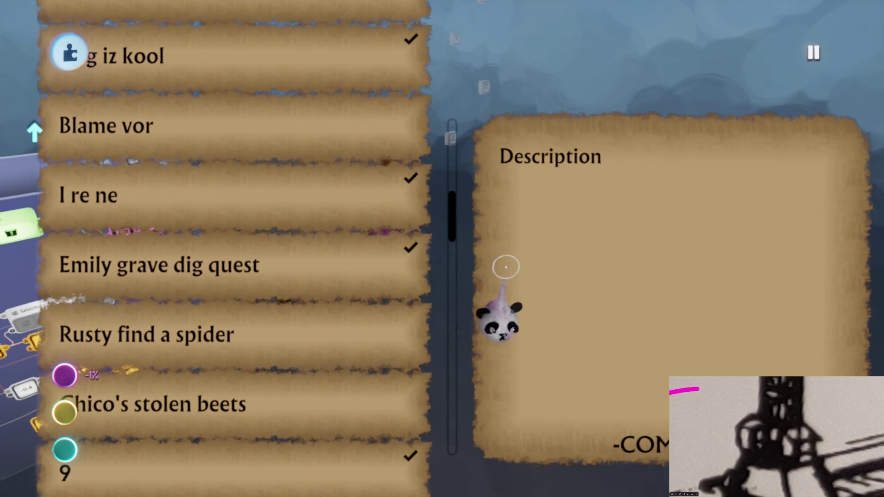
{"action": "key", "text": "Escape"}
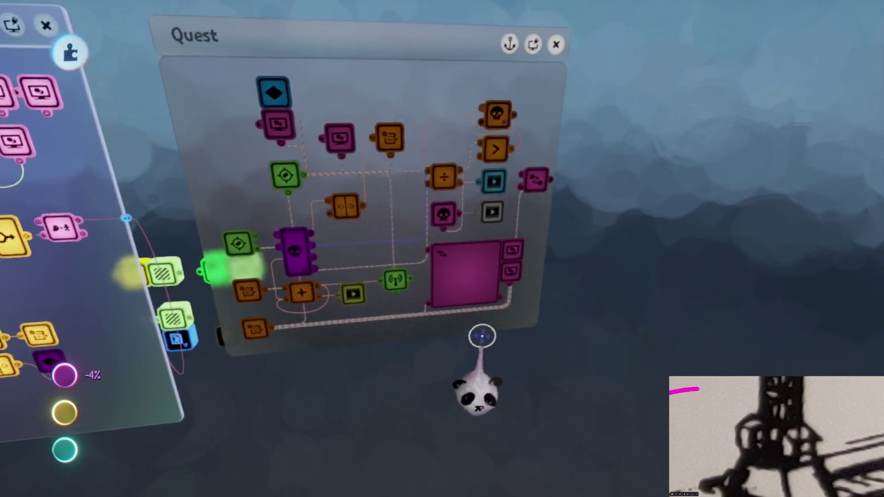
{"action": "key", "text": "s"}
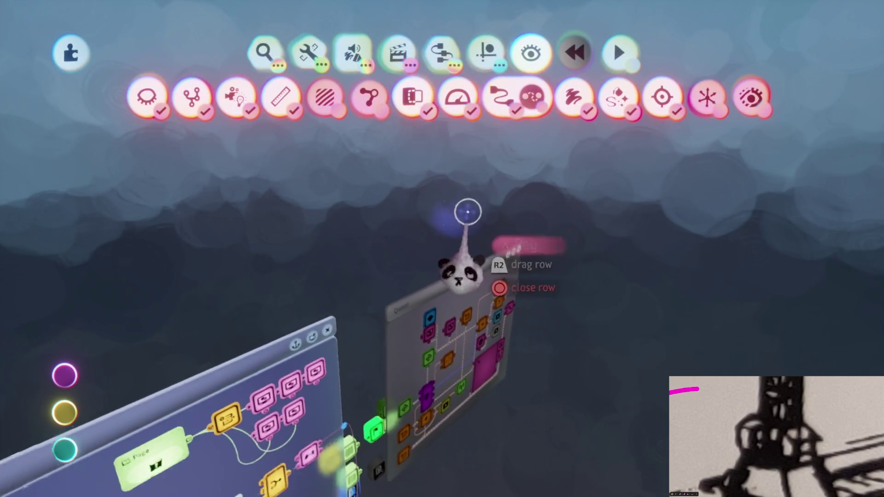
{"action": "key", "text": "space"}
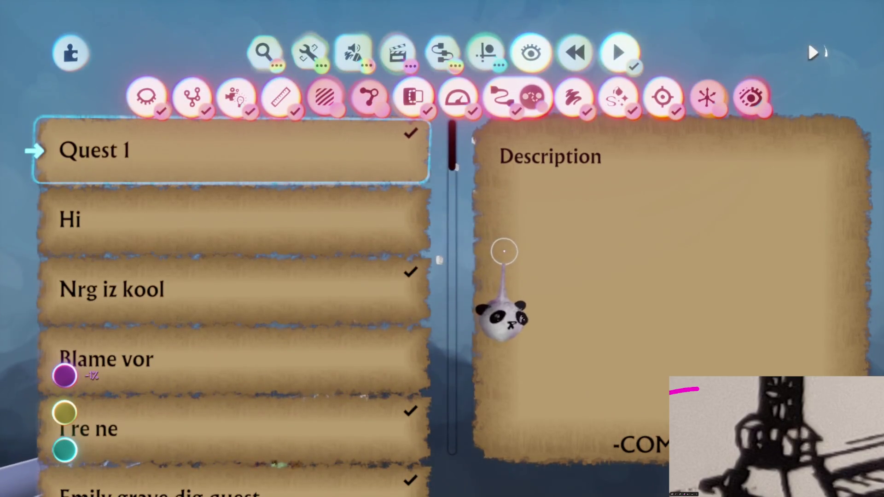
{"action": "scroll", "coordinate": [233, 277], "scroll_direction": "down", "scroll_amount": 1}
{"action": "scroll", "coordinate": [233, 276], "scroll_direction": "down", "scroll_amount": 2}
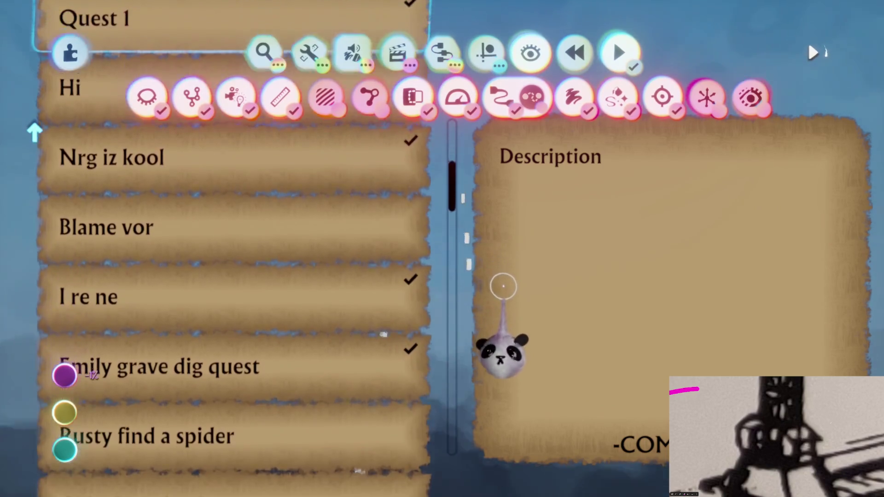
{"action": "scroll", "coordinate": [233, 276], "scroll_direction": "up", "scroll_amount": 2}
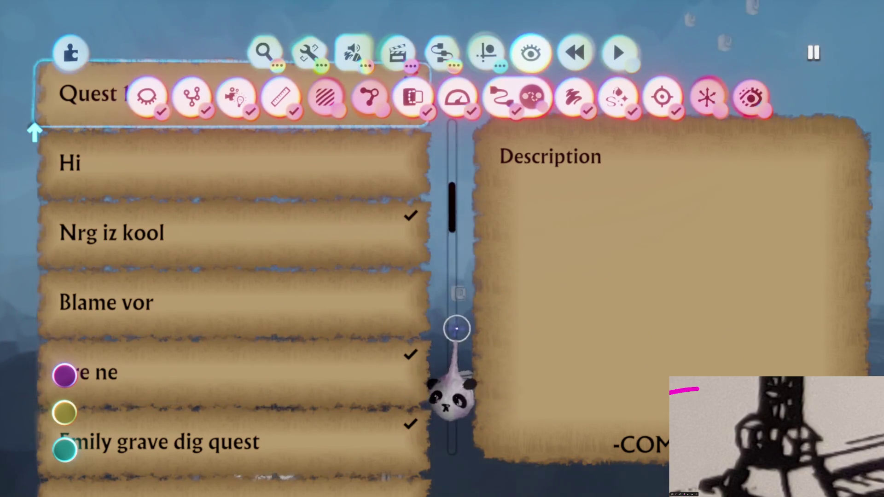
{"action": "key", "text": "Escape"}
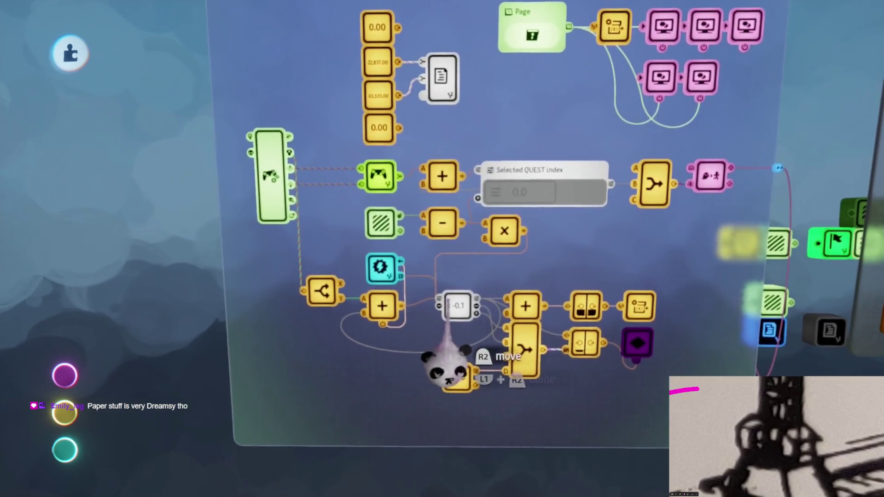
Inspect the Select up/down, Quest Completer and Quest Adder chips, then open the Quest microchip.
{"action": "left_click", "coordinate": [385, 171]}
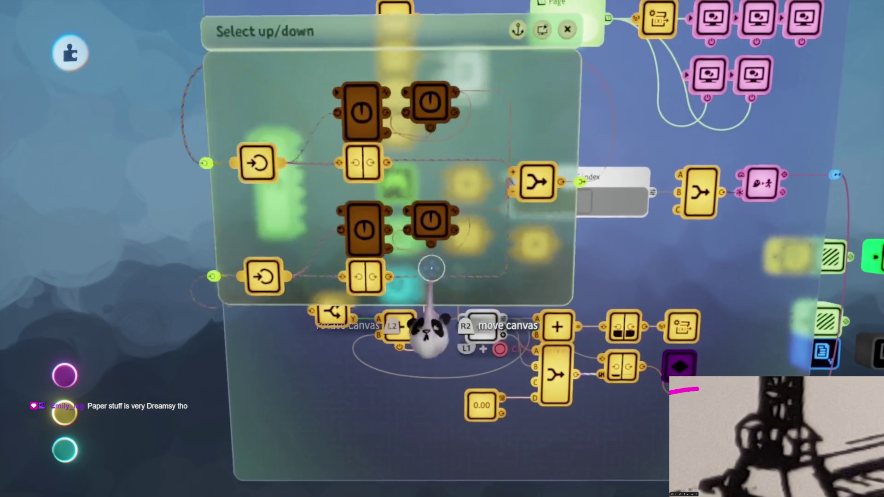
{"action": "key", "text": "Escape"}
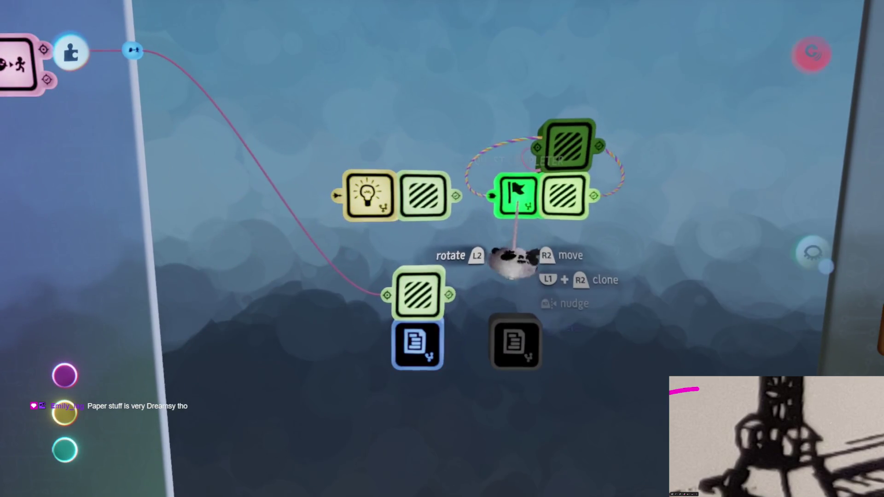
{"action": "left_click", "coordinate": [517, 203]}
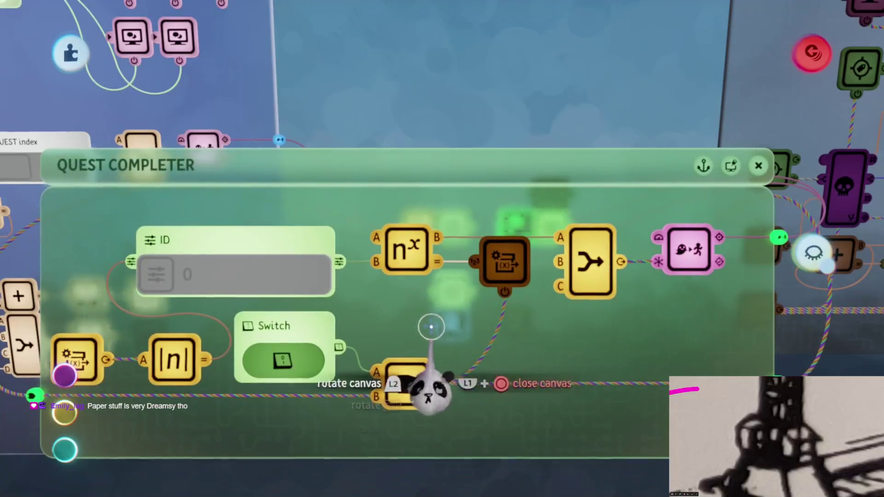
{"action": "key", "text": "Escape"}
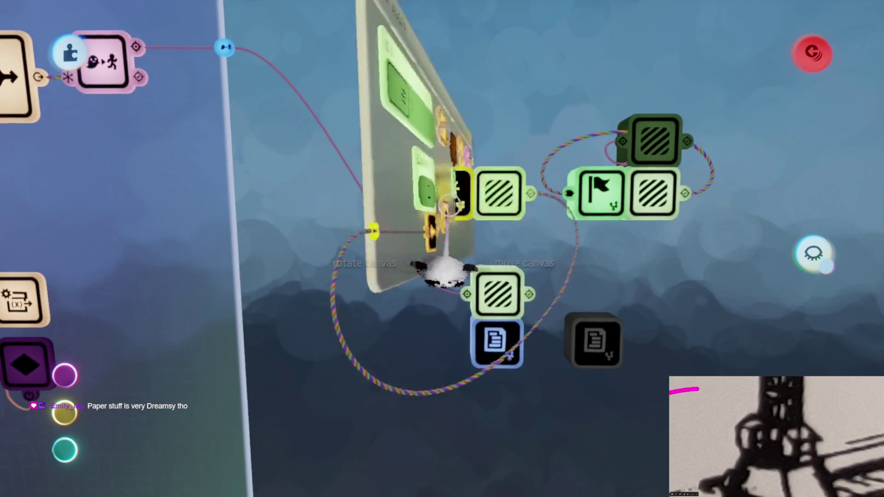
{"action": "key", "text": "Escape"}
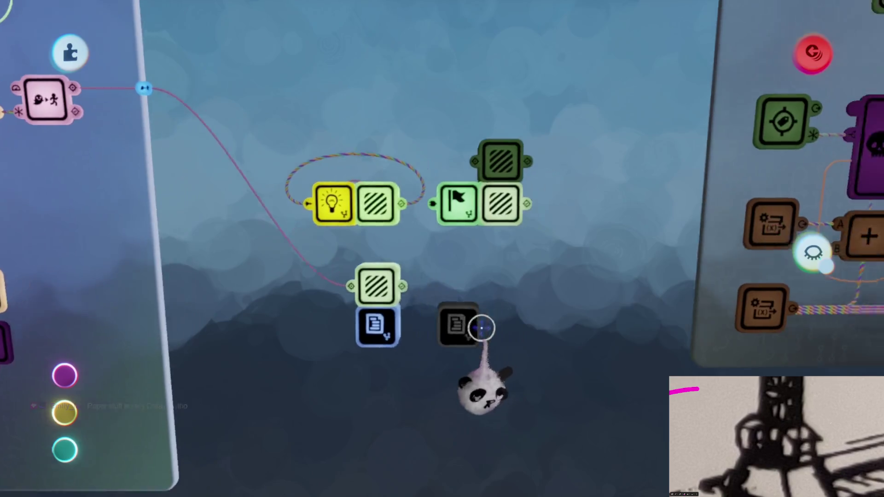
{"action": "left_click", "coordinate": [481, 328]}
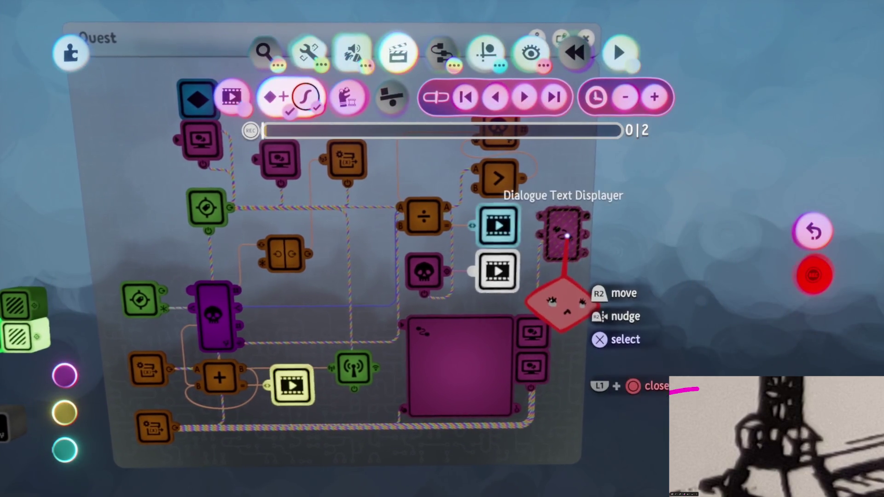
Close the timeline, check the Dialogue Text Displayer's Text Properties, and pan to the Quest Manager canvas.
{"action": "key", "text": "Escape"}
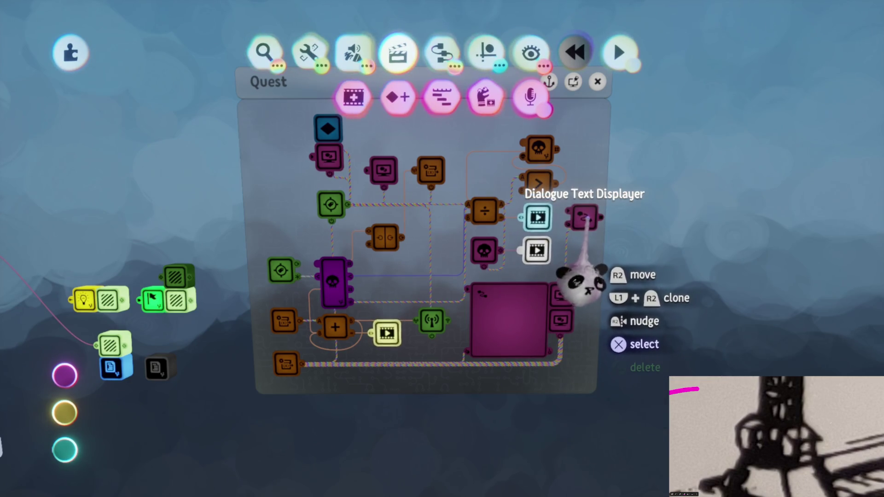
{"action": "left_click", "coordinate": [584, 219]}
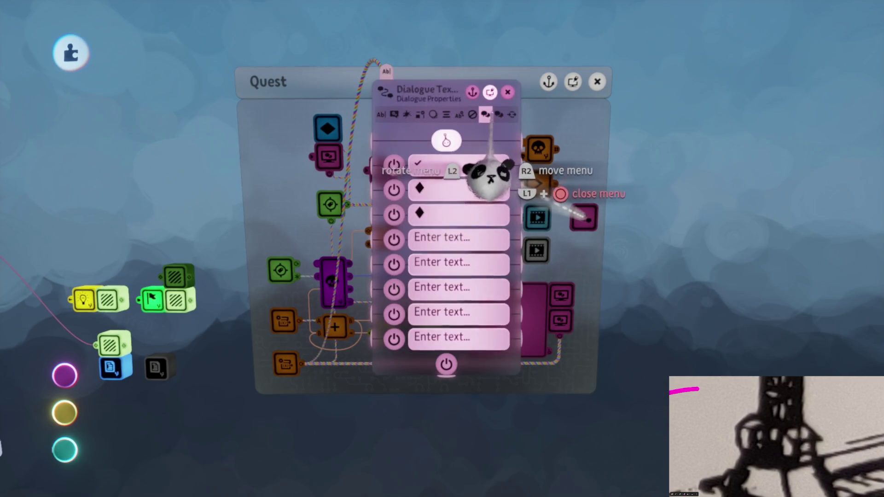
{"action": "key", "text": "Escape"}
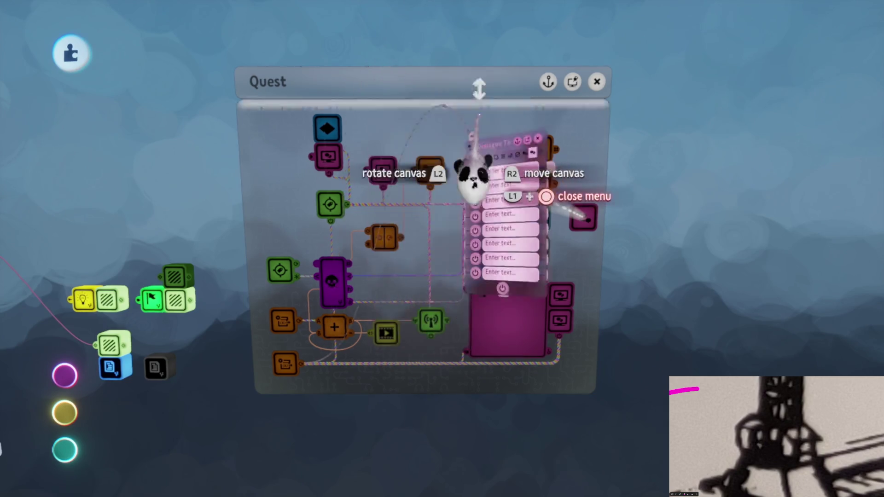
{"action": "mouse_move", "coordinate": [503, 346]}
{"action": "left_mouse_down"}
{"action": "mouse_move", "coordinate": [468, 339]}
{"action": "mouse_move", "coordinate": [468, 237]}
{"action": "mouse_move", "coordinate": [518, 198]}
{"action": "left_mouse_up"}
{"action": "mouse_move", "coordinate": [454, 247]}
{"action": "left_mouse_down"}
{"action": "mouse_move", "coordinate": [464, 251]}
{"action": "mouse_move", "coordinate": [480, 306]}
{"action": "mouse_move", "coordinate": [473, 359]}
{"action": "mouse_move", "coordinate": [424, 454]}
{"action": "mouse_move", "coordinate": [394, 449]}
{"action": "left_mouse_up"}
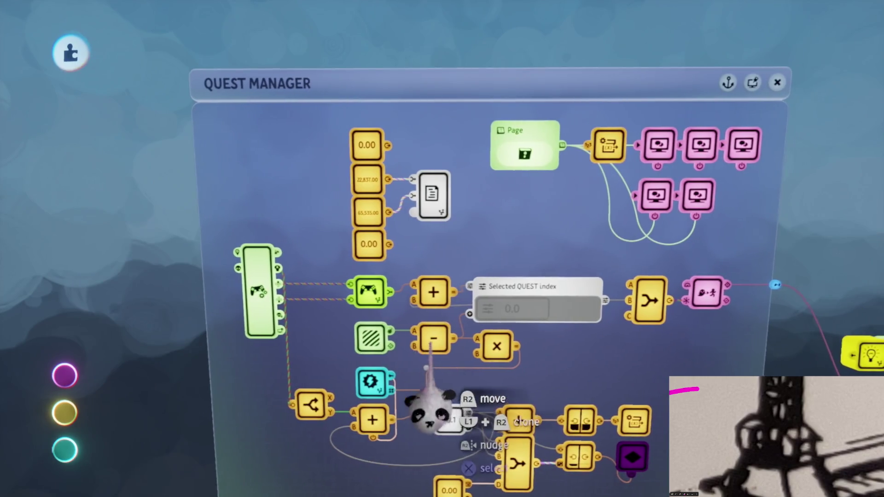
Pan across the Quest Manager logic and look inside the QUEST ADDER microchip.
{"action": "left_click_drag", "start_coordinate": [438, 249], "coordinate": [525, 238]}
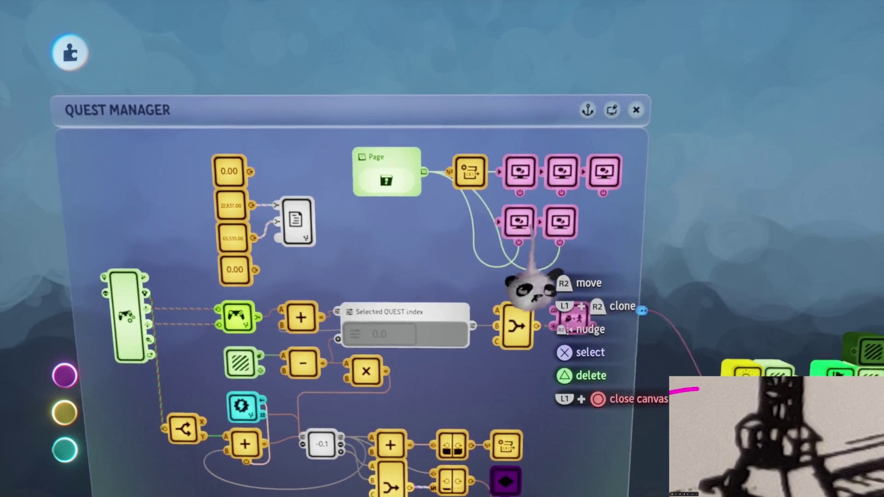
{"action": "mouse_move", "coordinate": [572, 221]}
{"action": "left_mouse_down"}
{"action": "mouse_move", "coordinate": [483, 296]}
{"action": "mouse_move", "coordinate": [392, 332]}
{"action": "mouse_move", "coordinate": [460, 318]}
{"action": "left_mouse_up"}
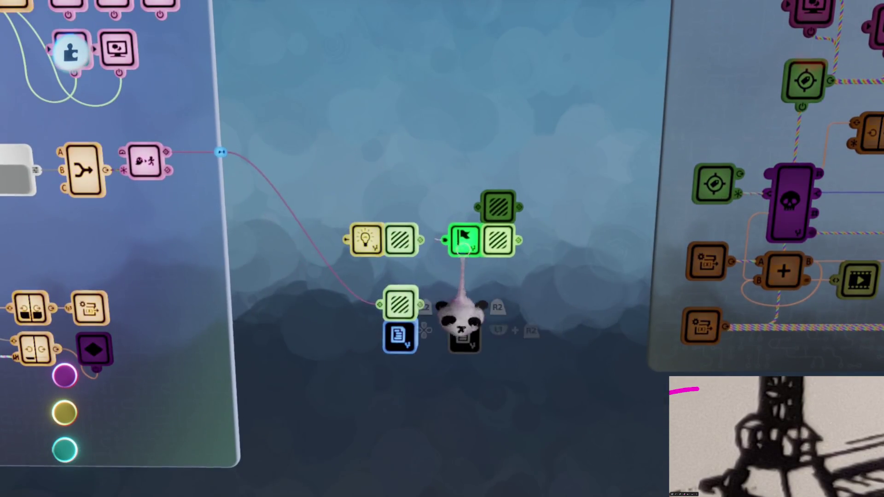
{"action": "left_click", "coordinate": [365, 241]}
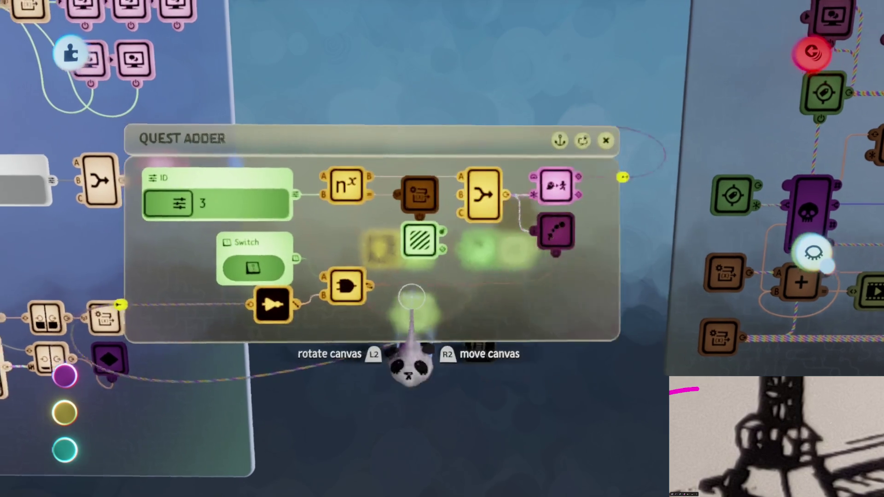
{"action": "key", "text": "Escape"}
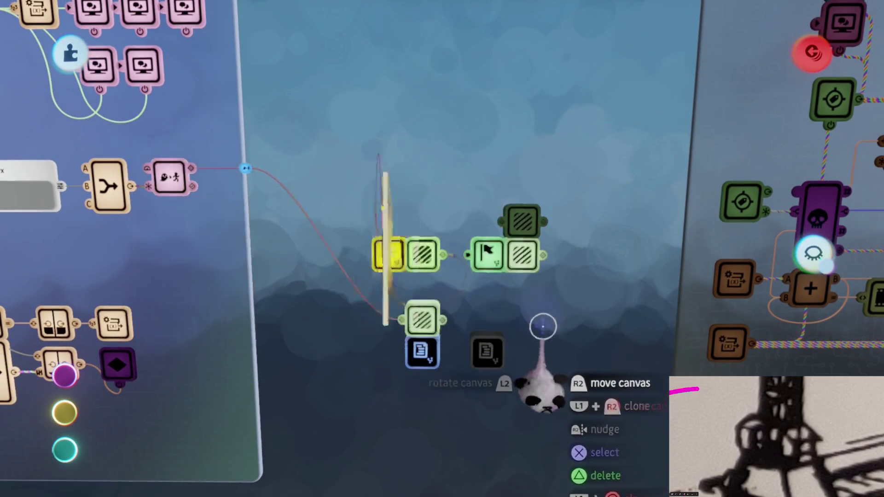
{"action": "key", "text": "Tab"}
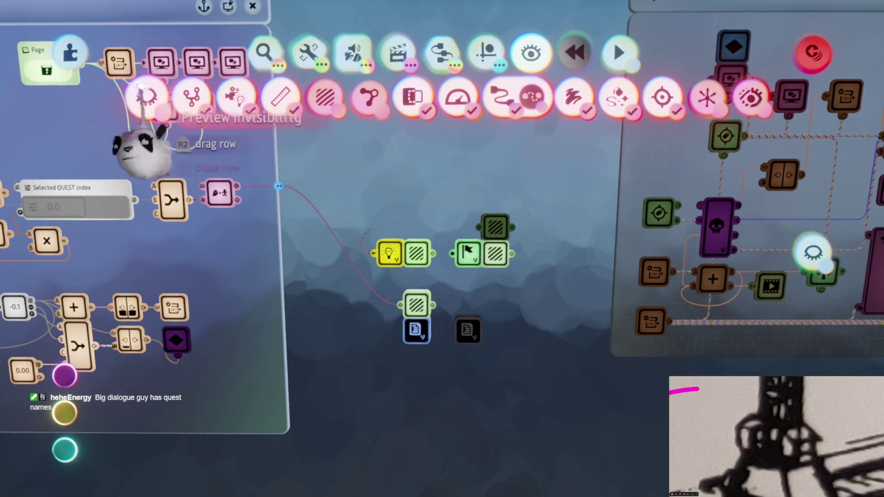
{"action": "scroll", "coordinate": [158, 158], "scroll_direction": "down", "scroll_amount": 5}
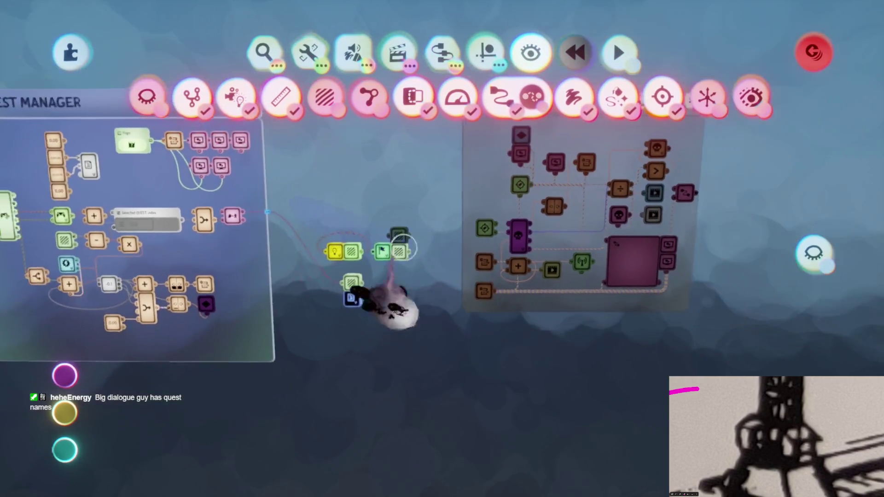
{"action": "key", "text": "Tab"}
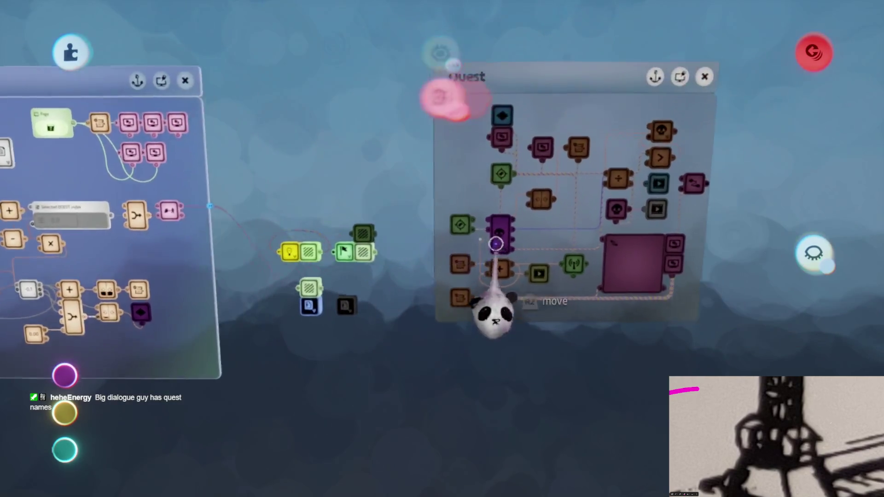
{"action": "scroll", "coordinate": [459, 186], "scroll_direction": "up", "scroll_amount": 5}
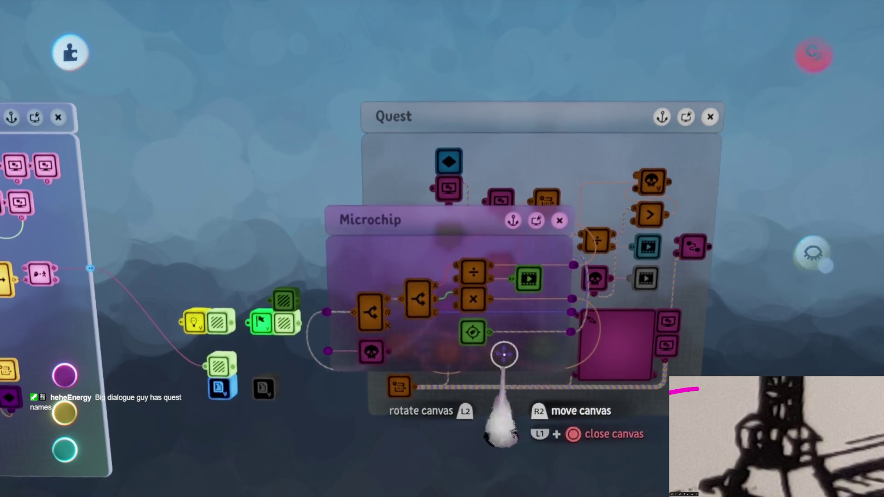
{"action": "key", "text": "Escape"}
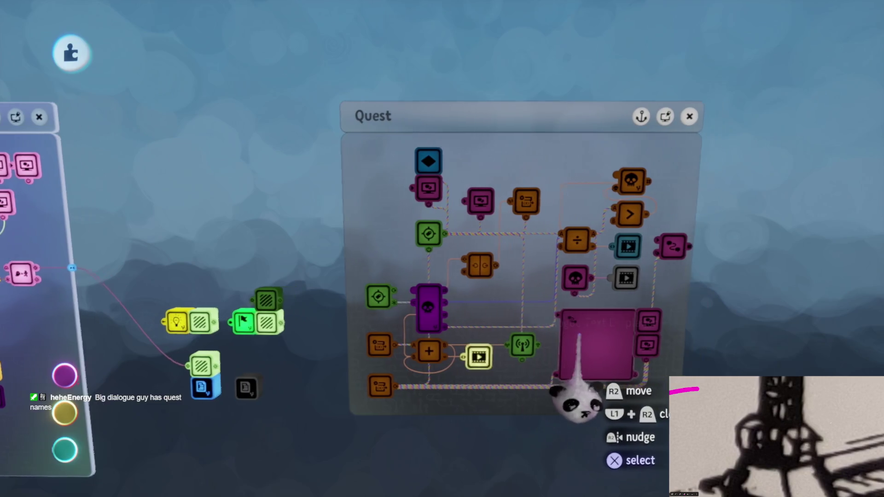
Show the Dialogue Text Displayer's Dialogue Properties list and pull it closer into view.
{"action": "left_click", "coordinate": [569, 350]}
{"action": "left_click", "coordinate": [465, 242]}
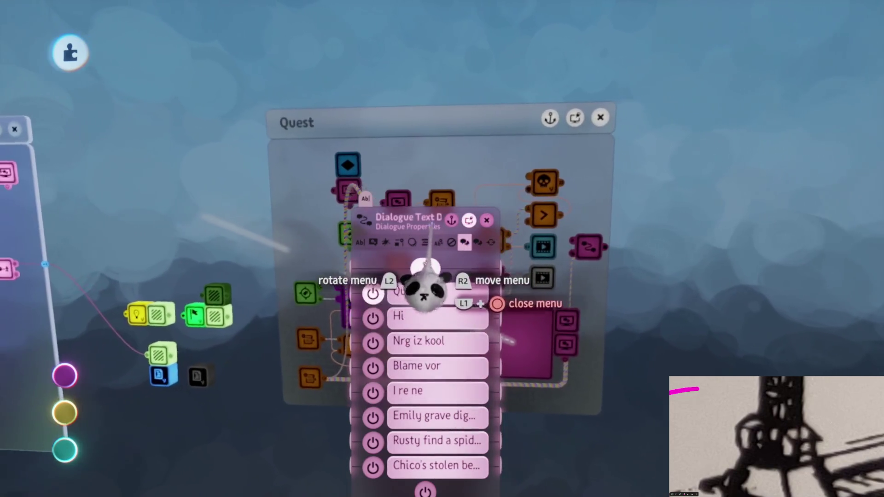
{"action": "mouse_move", "coordinate": [422, 295]}
{"action": "left_mouse_down"}
{"action": "mouse_move", "coordinate": [430, 206]}
{"action": "mouse_move", "coordinate": [450, 165]}
{"action": "mouse_move", "coordinate": [458, 76]}
{"action": "mouse_move", "coordinate": [450, 55]}
{"action": "left_mouse_up"}
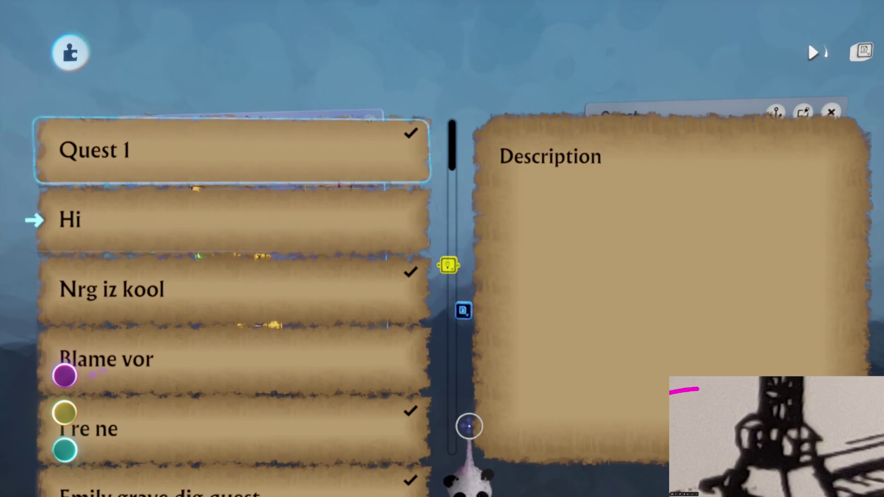
Step down and up the quest list back to the Hi entry, then open the creation's pause menu.
{"action": "key", "text": "Down"}
{"action": "key", "text": "Down"}
{"action": "key", "text": "Down"}
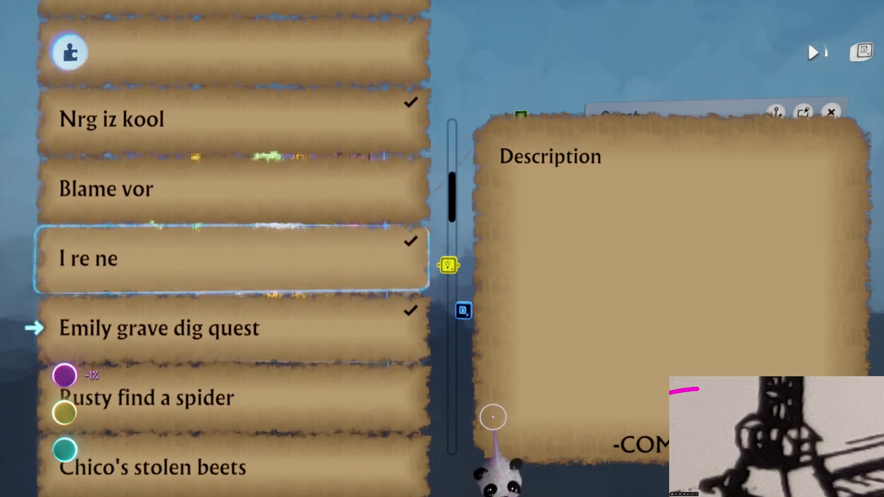
{"action": "key", "text": "Down"}
{"action": "key", "text": "Down"}
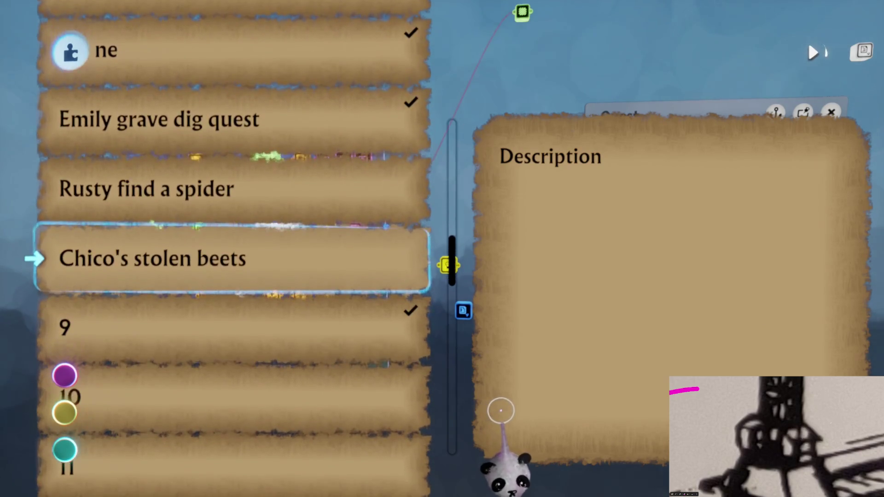
{"action": "key", "text": "Down"}
{"action": "key", "text": "Down"}
{"action": "key", "text": "Down"}
{"action": "key", "text": "Up"}
{"action": "key", "text": "Up"}
{"action": "key", "text": "Up"}
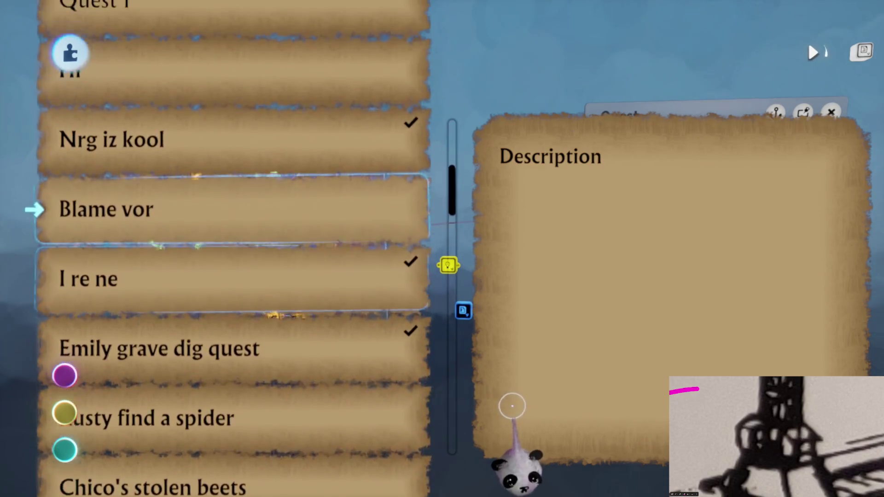
{"action": "key", "text": "Down"}
{"action": "key", "text": "Down"}
{"action": "key", "text": "Down"}
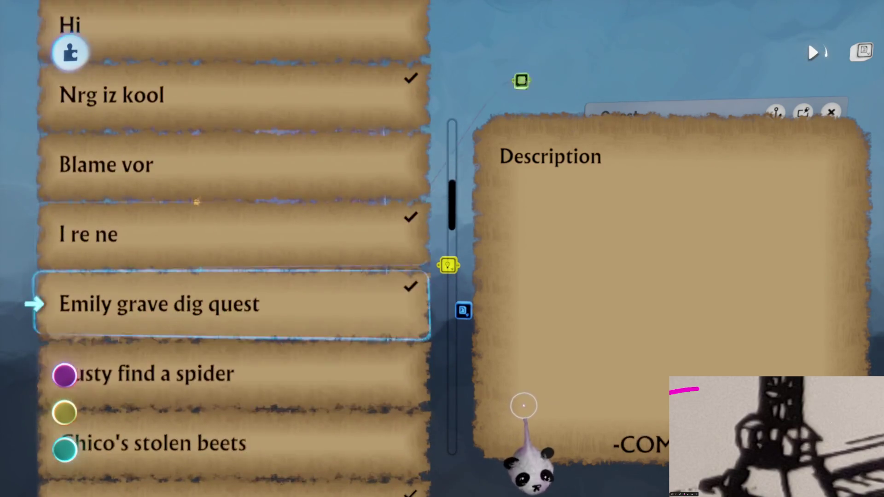
{"action": "key", "text": "Up"}
{"action": "key", "text": "Up"}
{"action": "key", "text": "Up"}
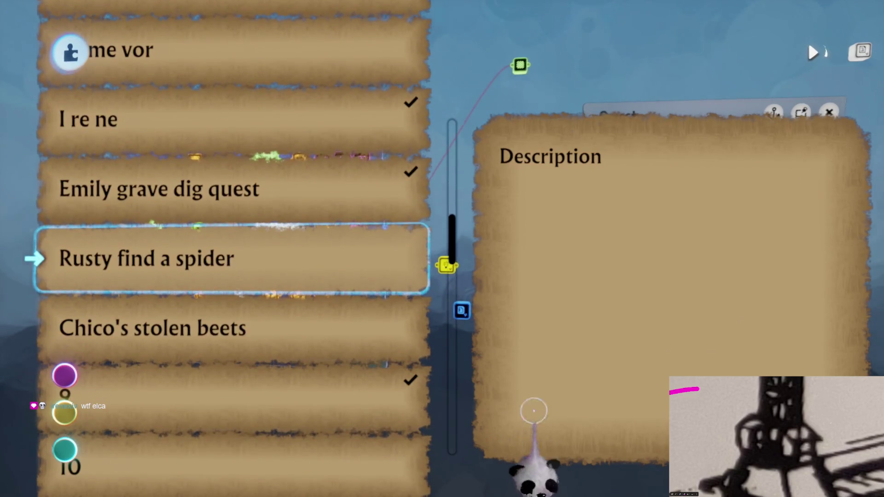
{"action": "key", "text": "Escape"}
{"action": "key", "text": "Escape"}
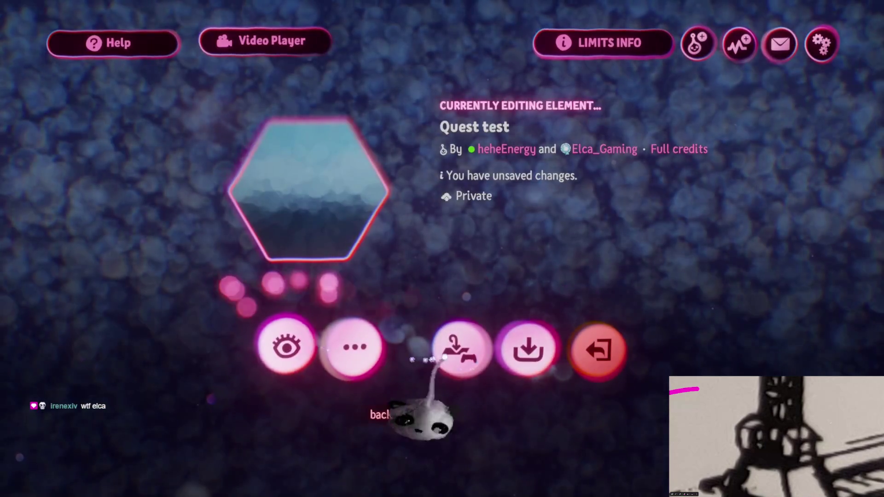
{"action": "key", "text": "Escape"}
Exit Quest test and open Prison Rig (Imprisoned) Assets from My Creations for editing.
{"action": "left_click", "coordinate": [253, 297]}
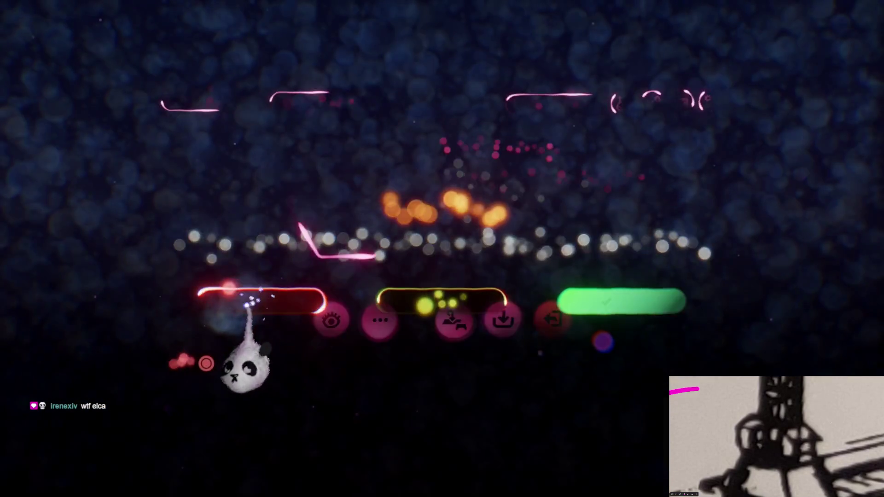
{"action": "key", "text": "Escape"}
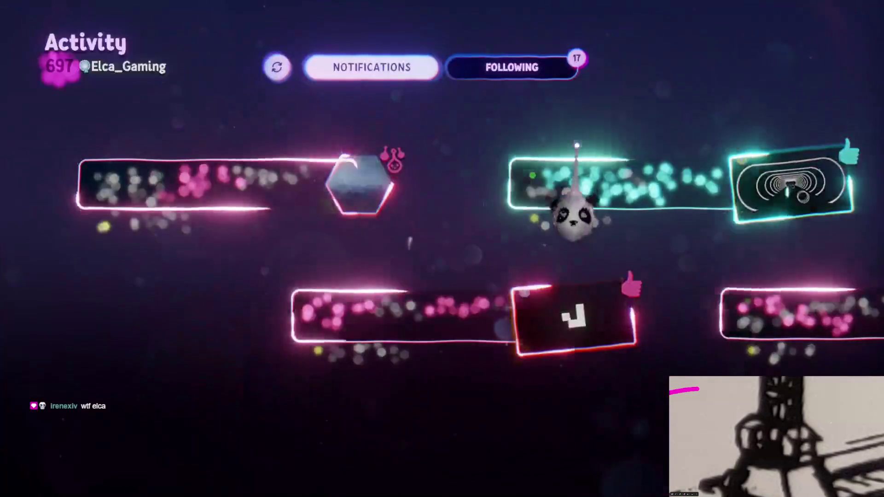
{"action": "key", "text": "Escape"}
{"action": "left_click", "coordinate": [469, 316]}
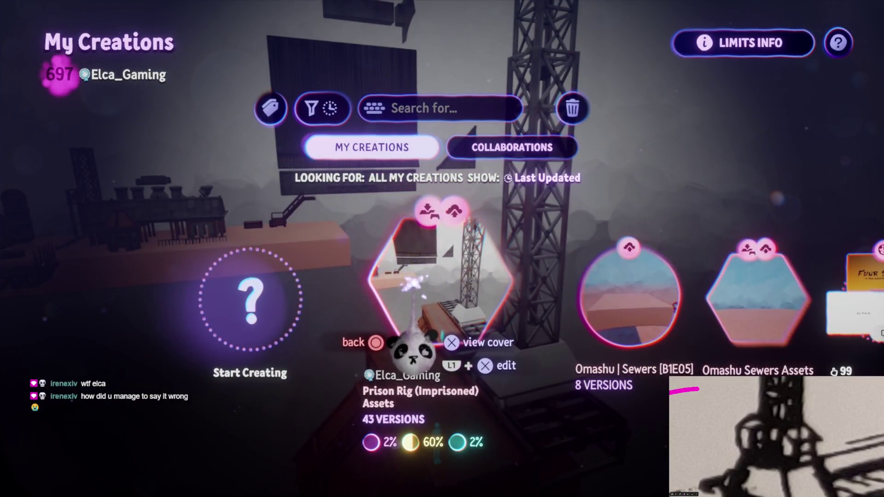
{"action": "left_click", "coordinate": [414, 349]}
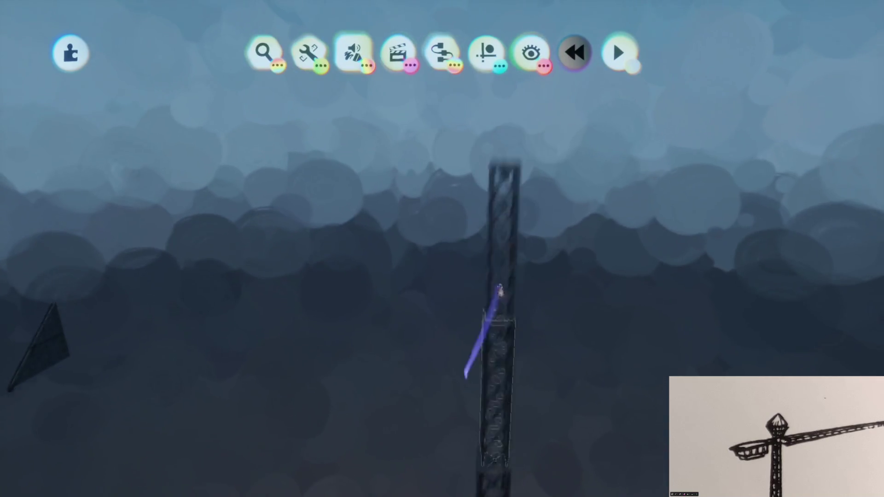
Enable Grid Snap and move the lattice jib section left and down along the grid.
{"action": "left_click", "coordinate": [486, 52]}
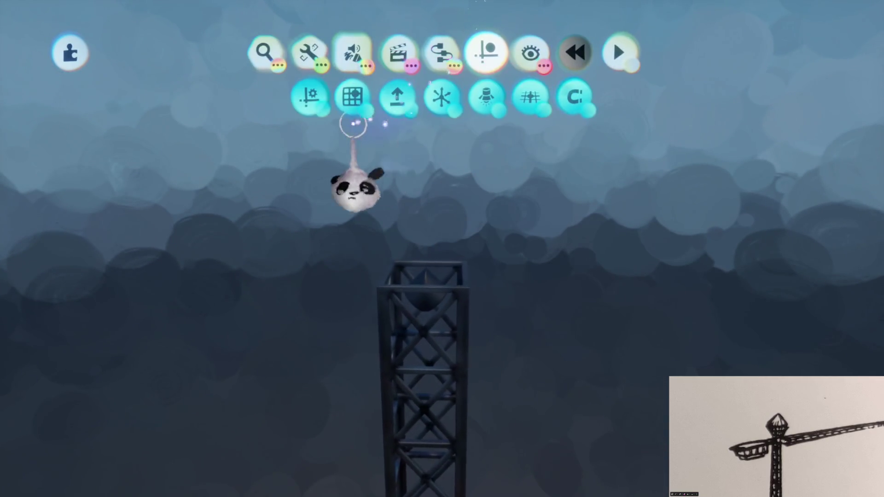
{"action": "left_click", "coordinate": [350, 97]}
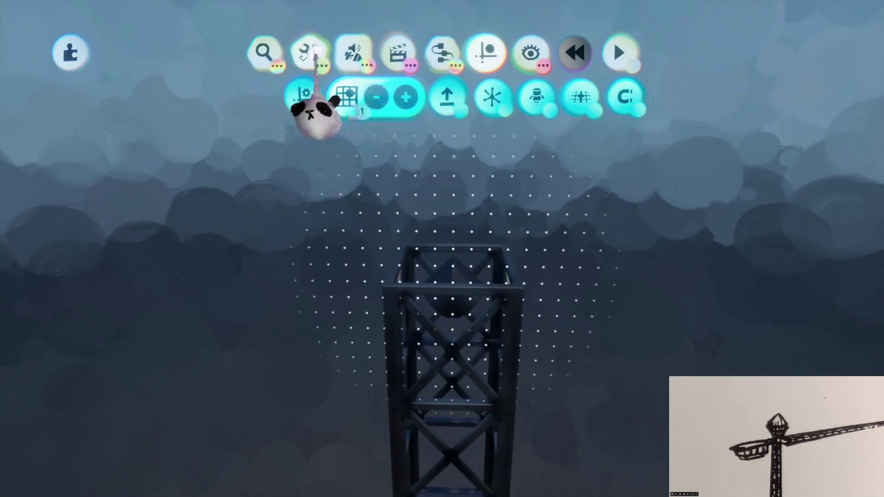
{"action": "mouse_move", "coordinate": [452, 259]}
{"action": "left_mouse_down"}
{"action": "mouse_move", "coordinate": [450, 300]}
{"action": "mouse_move", "coordinate": [439, 209]}
{"action": "left_mouse_up"}
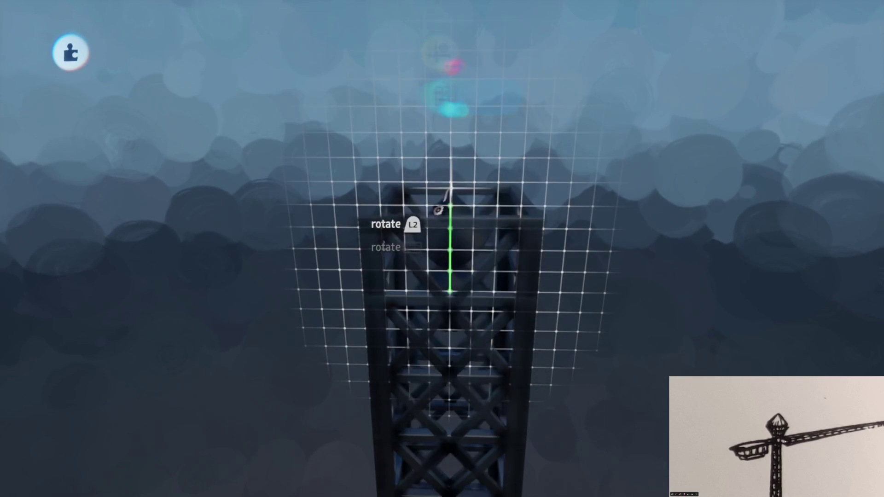
{"action": "mouse_move", "coordinate": [449, 250]}
{"action": "left_mouse_down"}
{"action": "mouse_move", "coordinate": [449, 216]}
{"action": "mouse_move", "coordinate": [355, 216]}
{"action": "left_mouse_up"}
{"action": "mouse_move", "coordinate": [403, 198]}
{"action": "left_mouse_down"}
{"action": "mouse_move", "coordinate": [361, 217]}
{"action": "mouse_move", "coordinate": [313, 224]}
{"action": "mouse_move", "coordinate": [316, 213]}
{"action": "mouse_move", "coordinate": [326, 217]}
{"action": "mouse_move", "coordinate": [322, 285]}
{"action": "mouse_move", "coordinate": [321, 276]}
{"action": "mouse_move", "coordinate": [348, 272]}
{"action": "left_mouse_up"}
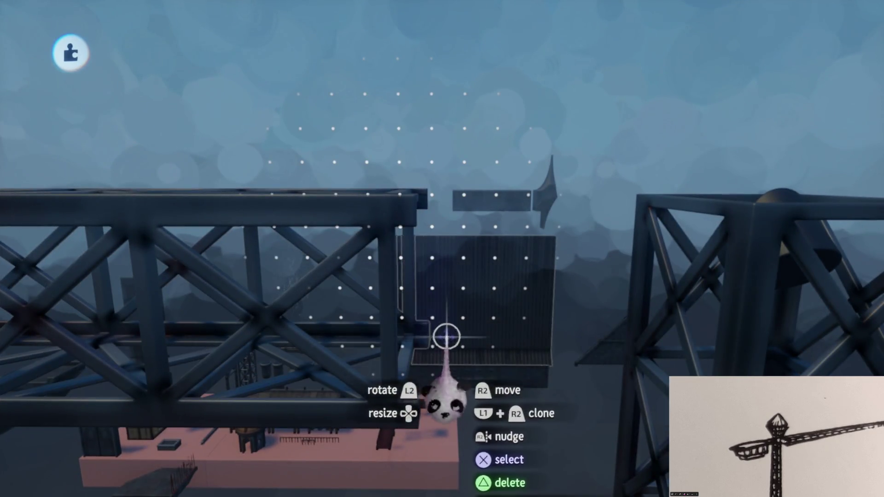
Switch to the Clone tool and ready a cube shape for stamping.
{"action": "key", "text": "Escape"}
{"action": "left_click", "coordinate": [314, 58]}
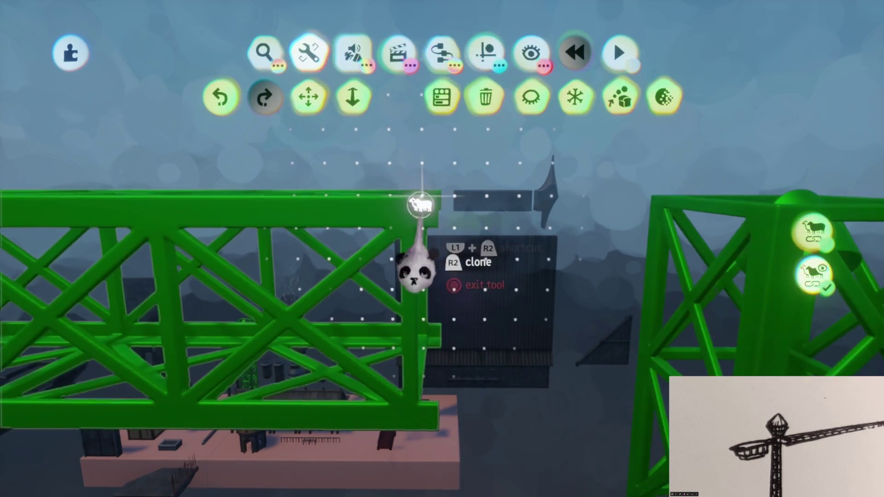
{"action": "key", "text": "Escape"}
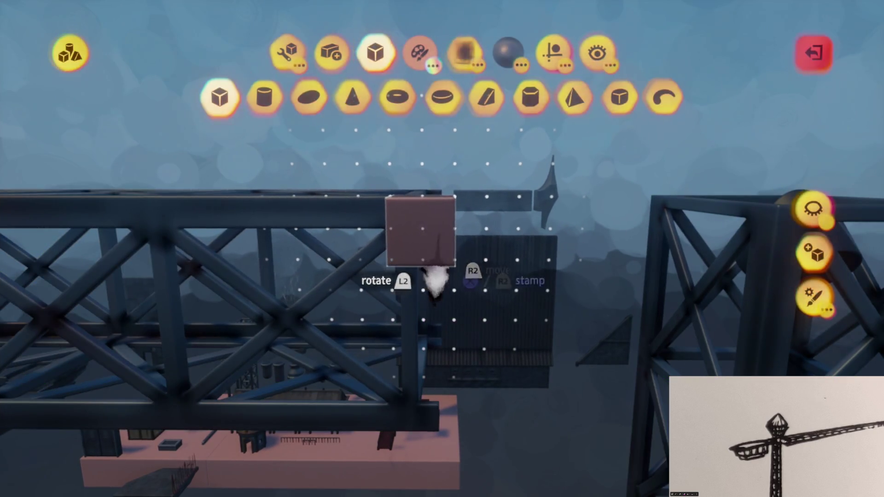
Start a new sculpture and stamp a cube onto the crane.
{"action": "key", "text": "c"}
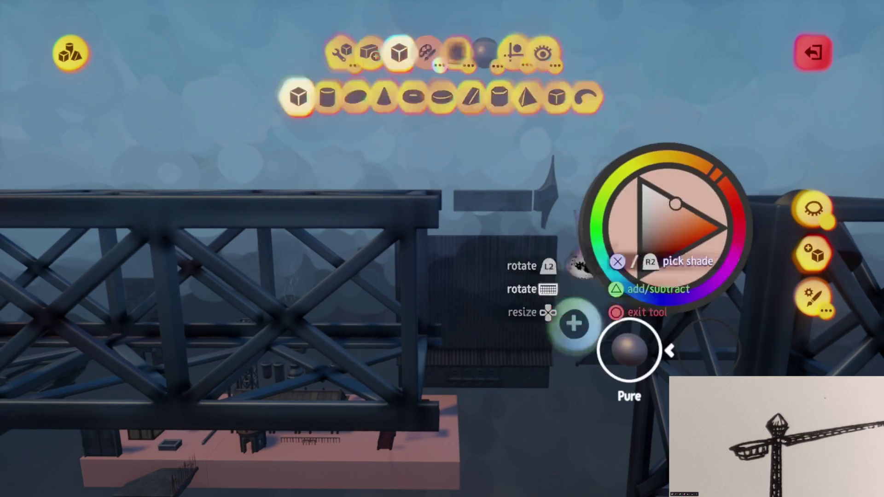
{"action": "key", "text": "Escape"}
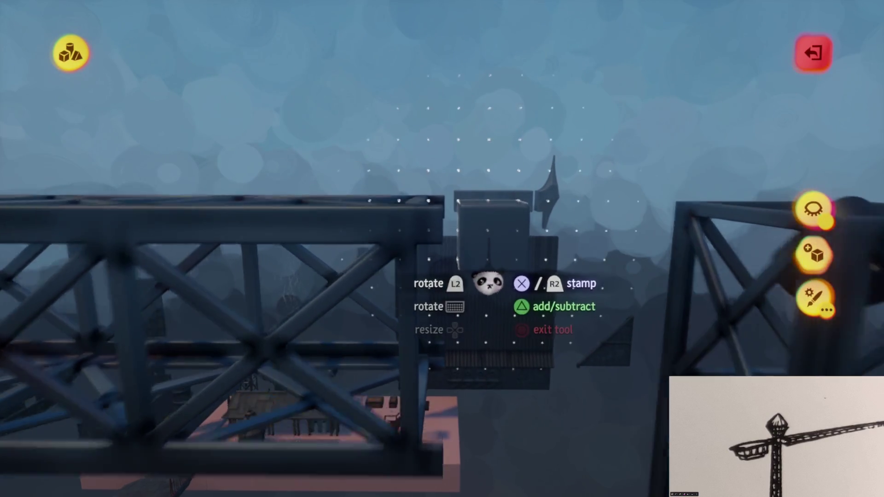
{"action": "left_click", "coordinate": [814, 251]}
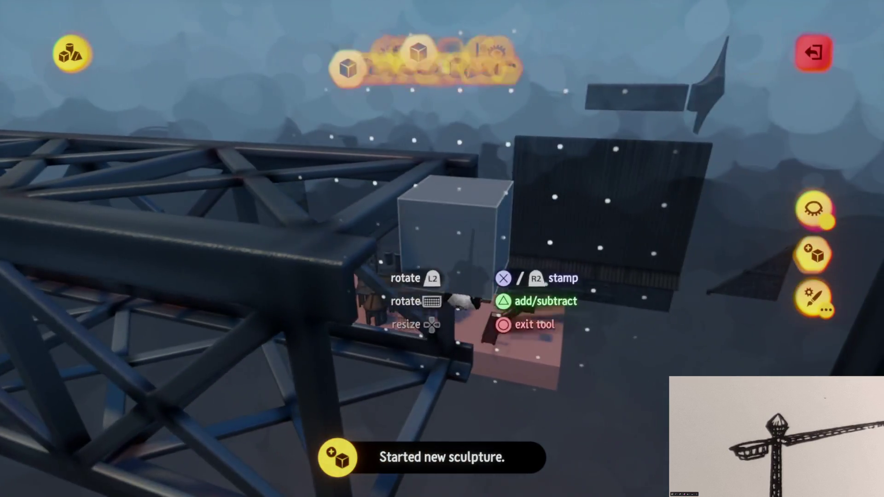
{"action": "mouse_move", "coordinate": [529, 134]}
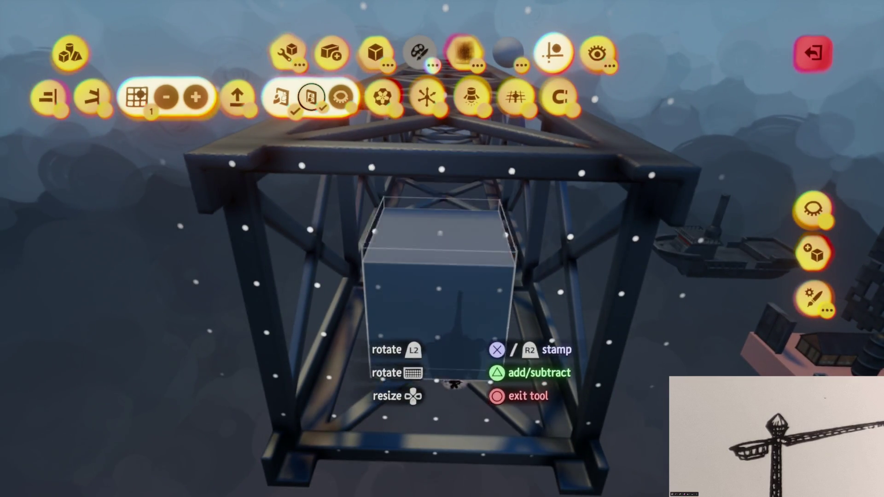
{"action": "left_click", "coordinate": [451, 382]}
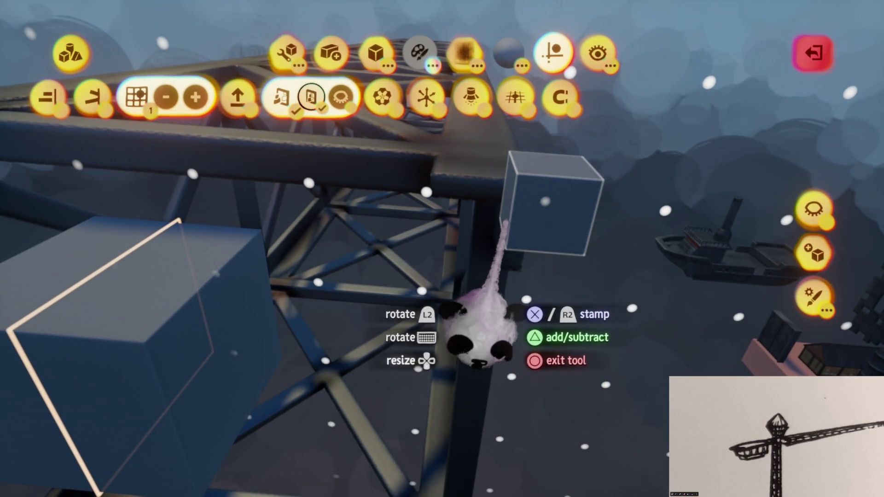
Set the grid to 1/2, stretch the cube into a long beam toward the jib, and exit sculpting.
{"action": "key", "text": "minus"}
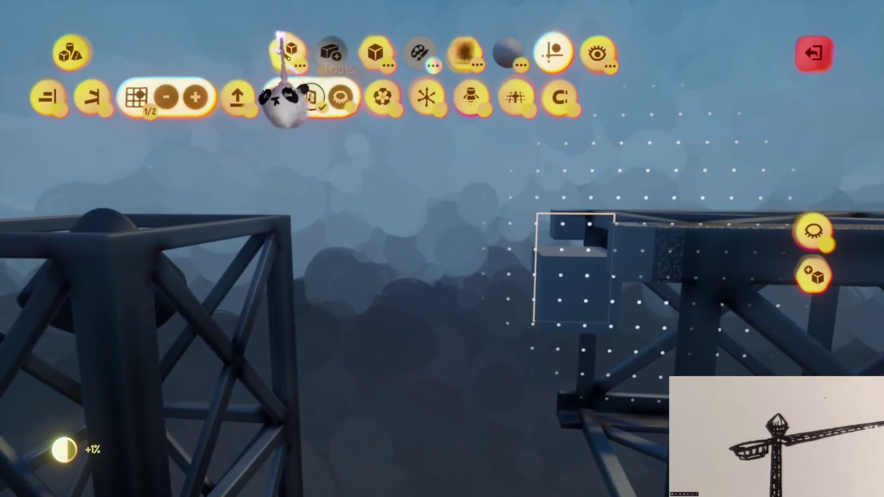
{"action": "left_click", "coordinate": [283, 46]}
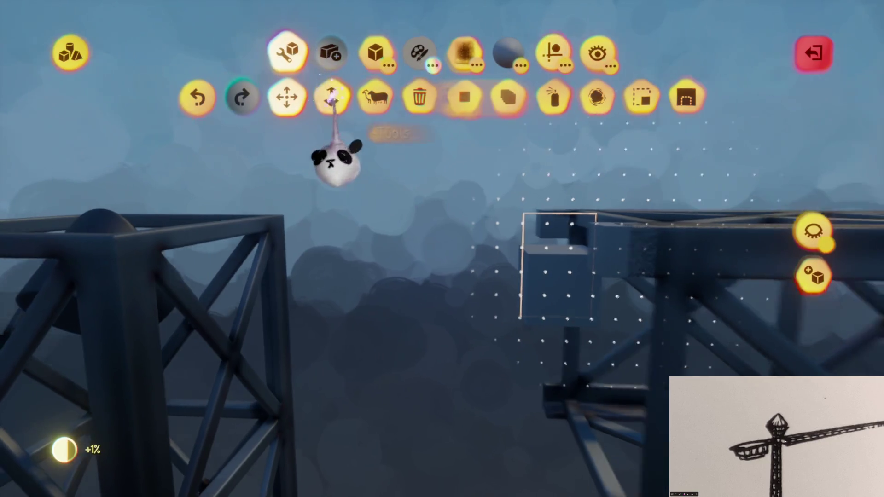
{"action": "mouse_move", "coordinate": [500, 227]}
{"action": "left_mouse_down"}
{"action": "mouse_move", "coordinate": [420, 292]}
{"action": "mouse_move", "coordinate": [395, 292]}
{"action": "mouse_move", "coordinate": [391, 325]}
{"action": "mouse_move", "coordinate": [480, 241]}
{"action": "left_mouse_up"}
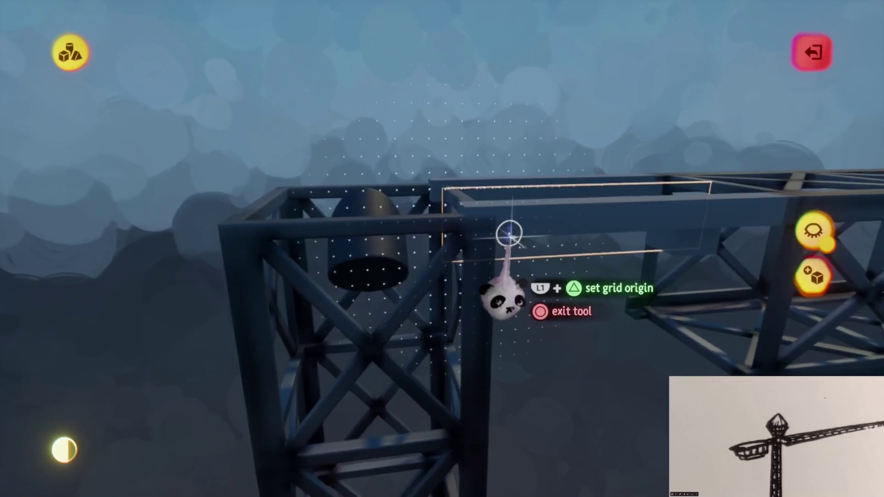
{"action": "key", "text": "Escape"}
{"action": "left_click", "coordinate": [517, 200]}
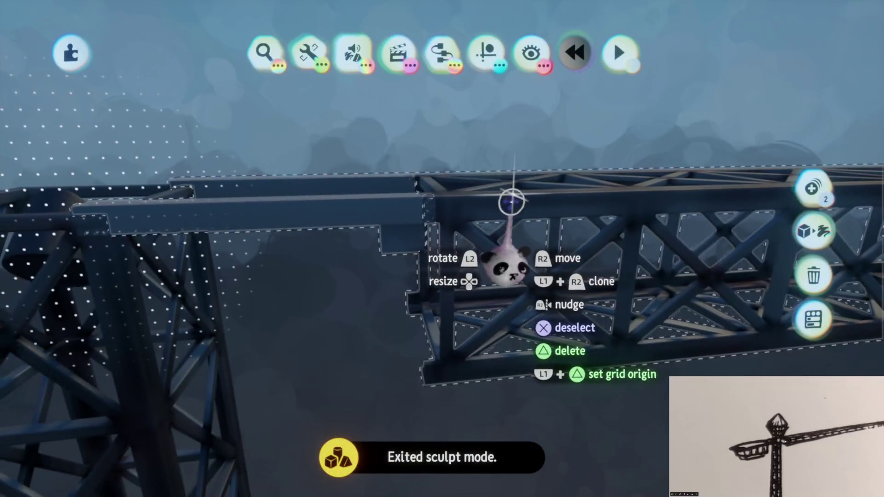
Tilt the new beam about 9° into a diagonal brace from the mast top across the jib.
{"action": "left_click_drag", "start_coordinate": [509, 198], "coordinate": [516, 193]}
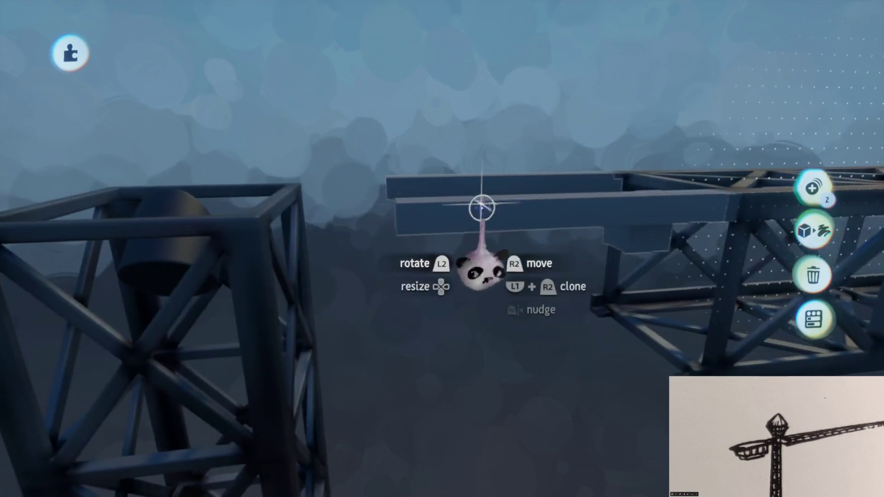
{"action": "left_click", "coordinate": [482, 208]}
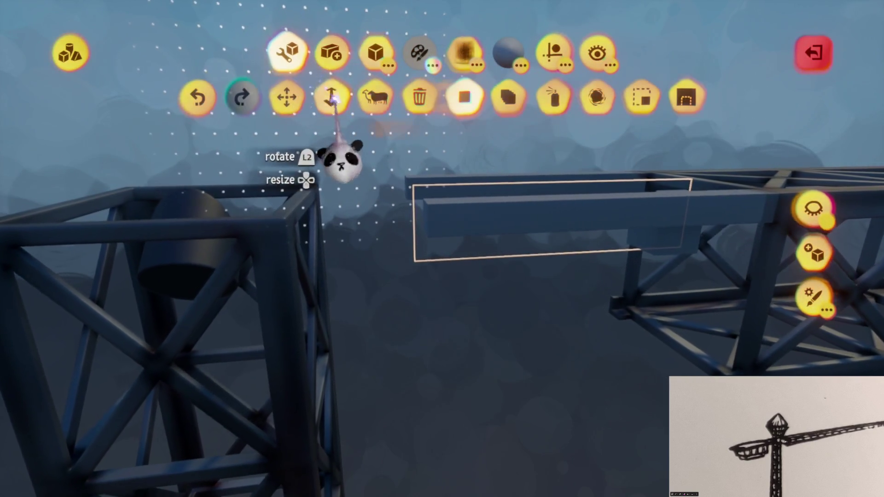
{"action": "mouse_move", "coordinate": [517, 210]}
{"action": "left_mouse_down"}
{"action": "mouse_move", "coordinate": [496, 203]}
{"action": "mouse_move", "coordinate": [456, 248]}
{"action": "mouse_move", "coordinate": [485, 209]}
{"action": "mouse_move", "coordinate": [508, 236]}
{"action": "mouse_move", "coordinate": [512, 214]}
{"action": "left_mouse_up"}
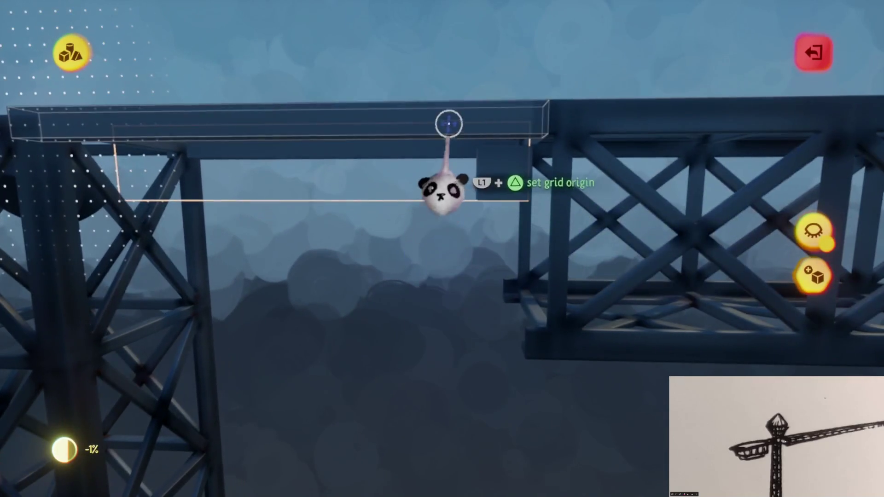
{"action": "left_click_drag", "start_coordinate": [442, 194], "coordinate": [451, 230]}
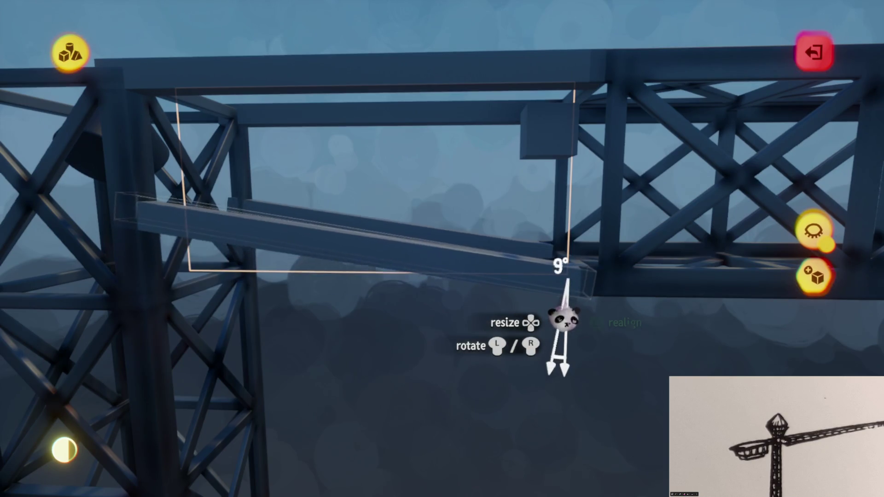
{"action": "left_click_drag", "start_coordinate": [568, 279], "coordinate": [552, 292]}
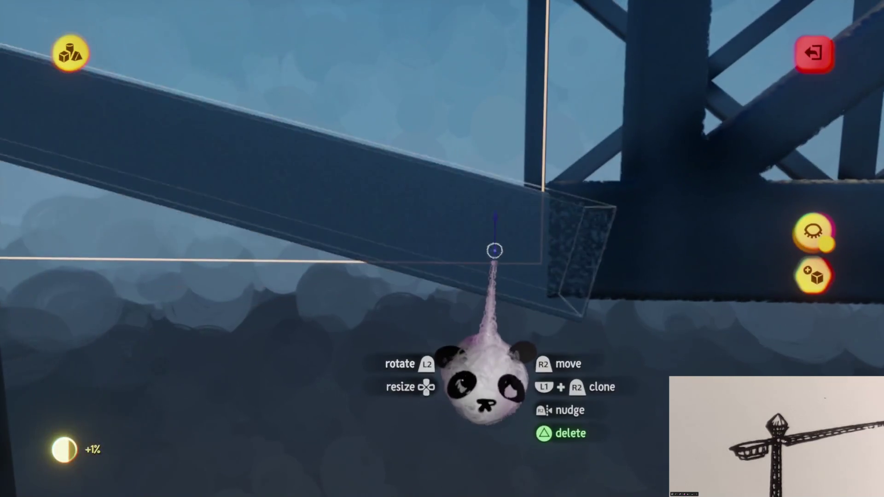
{"action": "mouse_move", "coordinate": [493, 251]}
{"action": "left_mouse_down"}
{"action": "mouse_move", "coordinate": [495, 237]}
{"action": "mouse_move", "coordinate": [470, 223]}
{"action": "left_mouse_up"}
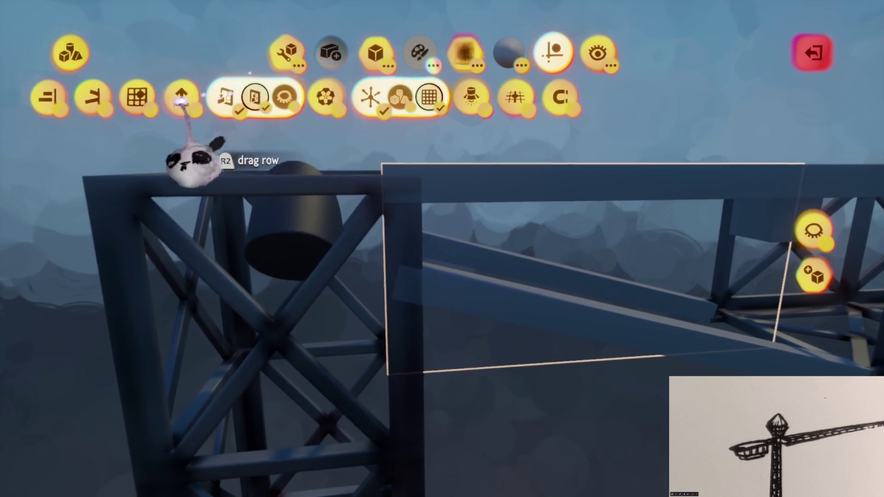
Reposition the diagonal brace and stretch its end until it meets the tower mast.
{"action": "mouse_move", "coordinate": [351, 162]}
{"action": "left_mouse_down"}
{"action": "mouse_move", "coordinate": [443, 184]}
{"action": "mouse_move", "coordinate": [421, 219]}
{"action": "left_mouse_up"}
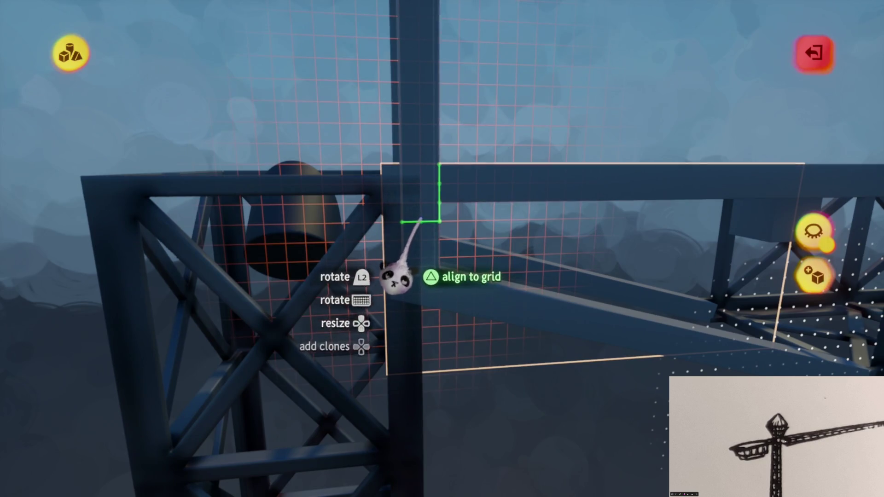
{"action": "left_click_drag", "start_coordinate": [403, 257], "coordinate": [426, 196]}
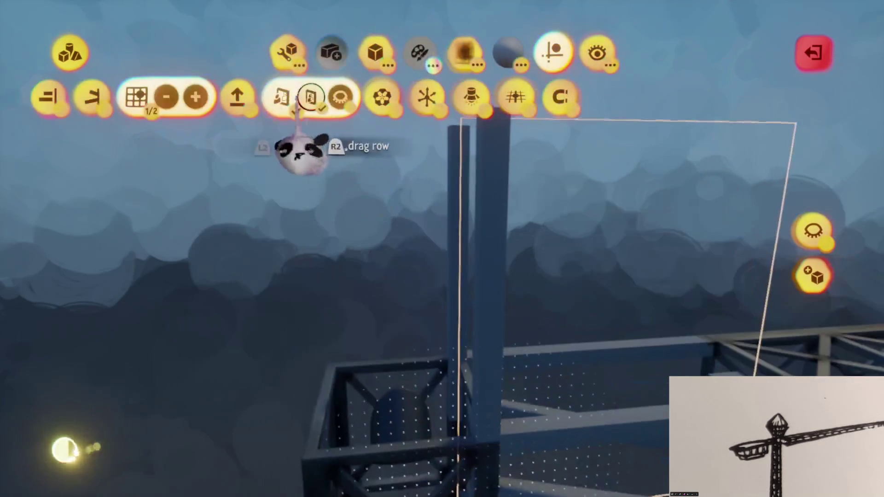
{"action": "left_click", "coordinate": [325, 156]}
{"action": "mouse_move", "coordinate": [474, 247]}
{"action": "left_mouse_down"}
{"action": "mouse_move", "coordinate": [458, 253]}
{"action": "mouse_move", "coordinate": [459, 286]}
{"action": "mouse_move", "coordinate": [471, 233]}
{"action": "mouse_move", "coordinate": [500, 212]}
{"action": "left_mouse_up"}
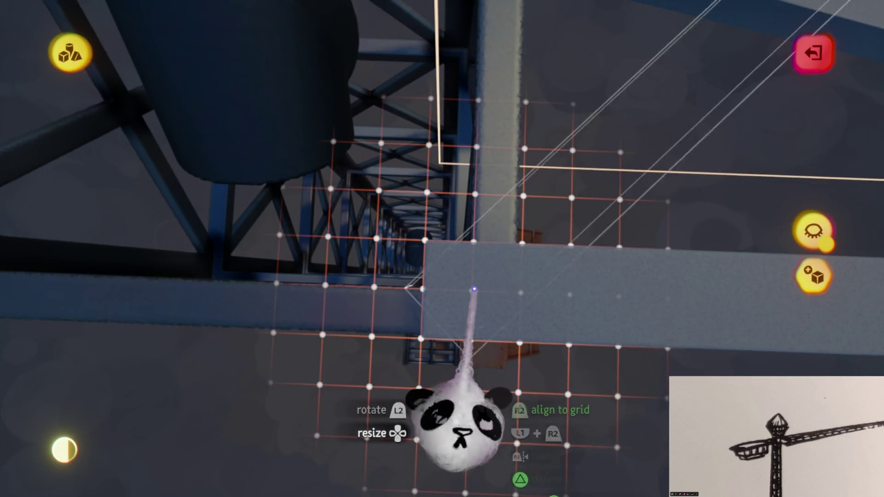
{"action": "mouse_move", "coordinate": [472, 288]}
{"action": "left_mouse_down"}
{"action": "mouse_move", "coordinate": [462, 203]}
{"action": "mouse_move", "coordinate": [479, 325]}
{"action": "mouse_move", "coordinate": [460, 365]}
{"action": "mouse_move", "coordinate": [472, 329]}
{"action": "left_mouse_up"}
{"action": "left_click_drag", "start_coordinate": [469, 198], "coordinate": [458, 259]}
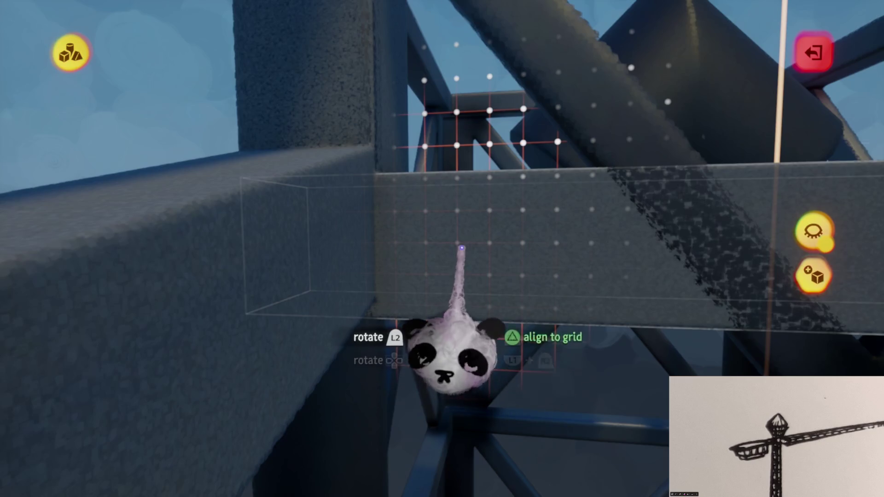
{"action": "mouse_move", "coordinate": [462, 249]}
{"action": "left_mouse_down"}
{"action": "mouse_move", "coordinate": [493, 237]}
{"action": "mouse_move", "coordinate": [529, 142]}
{"action": "mouse_move", "coordinate": [424, 257]}
{"action": "mouse_move", "coordinate": [469, 317]}
{"action": "left_mouse_up"}
{"action": "mouse_move", "coordinate": [460, 143]}
{"action": "left_mouse_down"}
{"action": "mouse_move", "coordinate": [474, 350]}
{"action": "mouse_move", "coordinate": [505, 209]}
{"action": "mouse_move", "coordinate": [461, 321]}
{"action": "left_mouse_up"}
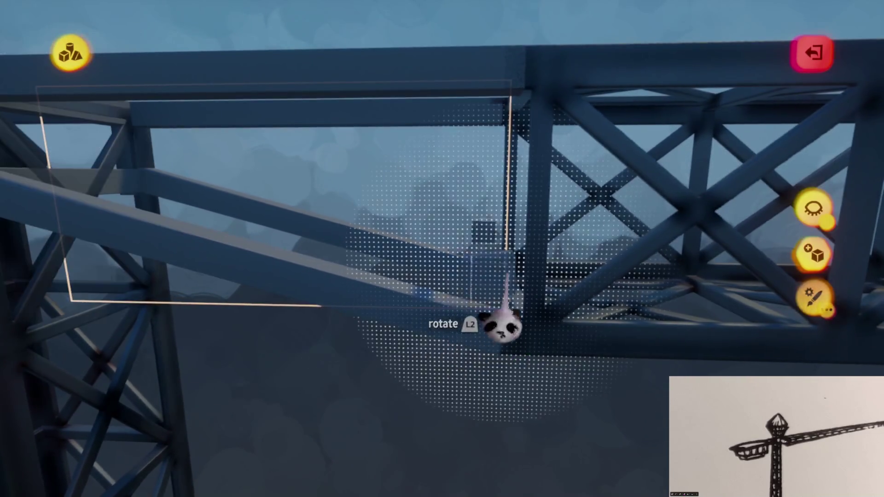
Stamp a small cube beside the jib girder with add clones on, then isolate that sculpture.
{"action": "left_click", "coordinate": [502, 327]}
{"action": "mouse_move", "coordinate": [517, 355]}
{"action": "left_mouse_down"}
{"action": "mouse_move", "coordinate": [497, 391]}
{"action": "mouse_move", "coordinate": [465, 350]}
{"action": "mouse_move", "coordinate": [444, 367]}
{"action": "left_mouse_up"}
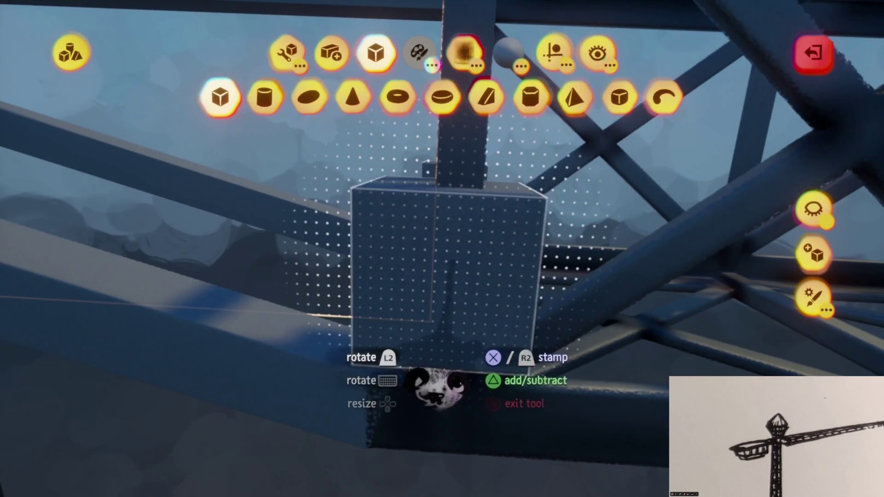
{"action": "mouse_move", "coordinate": [438, 371]}
{"action": "left_mouse_down"}
{"action": "mouse_move", "coordinate": [454, 425]}
{"action": "mouse_move", "coordinate": [445, 422]}
{"action": "mouse_move", "coordinate": [465, 364]}
{"action": "mouse_move", "coordinate": [490, 345]}
{"action": "mouse_move", "coordinate": [474, 395]}
{"action": "mouse_move", "coordinate": [442, 401]}
{"action": "left_mouse_up"}
{"action": "mouse_move", "coordinate": [525, 397]}
{"action": "left_mouse_down"}
{"action": "mouse_move", "coordinate": [510, 292]}
{"action": "mouse_move", "coordinate": [460, 246]}
{"action": "mouse_move", "coordinate": [472, 275]}
{"action": "left_mouse_up"}
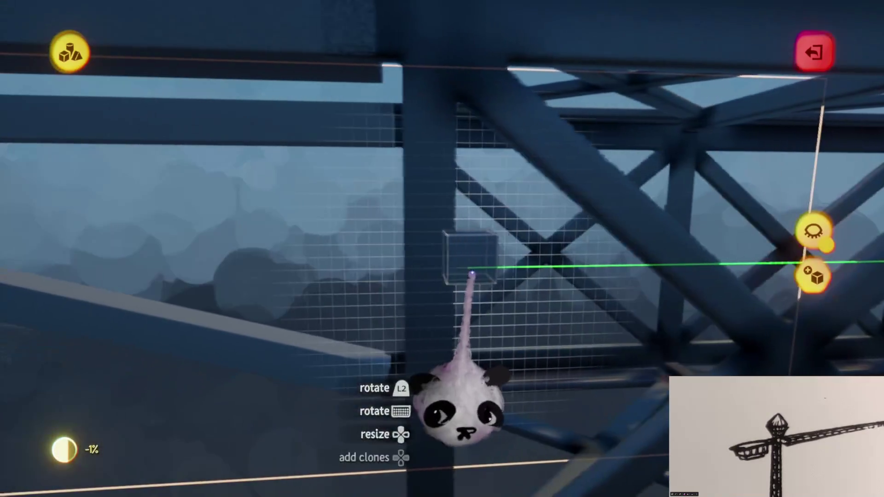
{"action": "key", "text": "Right"}
{"action": "scroll", "coordinate": [437, 275], "scroll_direction": "down", "scroll_amount": 5}
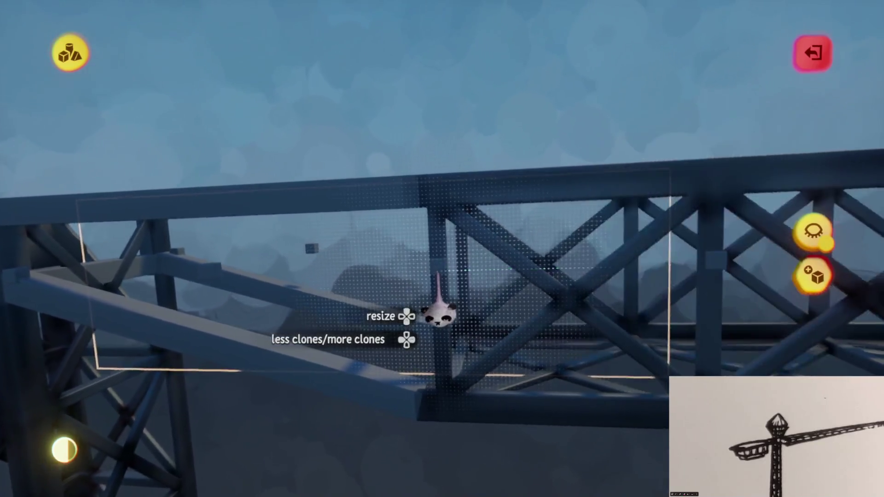
{"action": "mouse_move", "coordinate": [438, 273]}
{"action": "left_mouse_down"}
{"action": "mouse_move", "coordinate": [557, 310]}
{"action": "mouse_move", "coordinate": [602, 284]}
{"action": "mouse_move", "coordinate": [537, 281]}
{"action": "mouse_move", "coordinate": [550, 184]}
{"action": "left_mouse_up"}
{"action": "mouse_move", "coordinate": [548, 279]}
{"action": "left_mouse_down"}
{"action": "mouse_move", "coordinate": [509, 300]}
{"action": "mouse_move", "coordinate": [505, 229]}
{"action": "mouse_move", "coordinate": [561, 185]}
{"action": "left_mouse_up"}
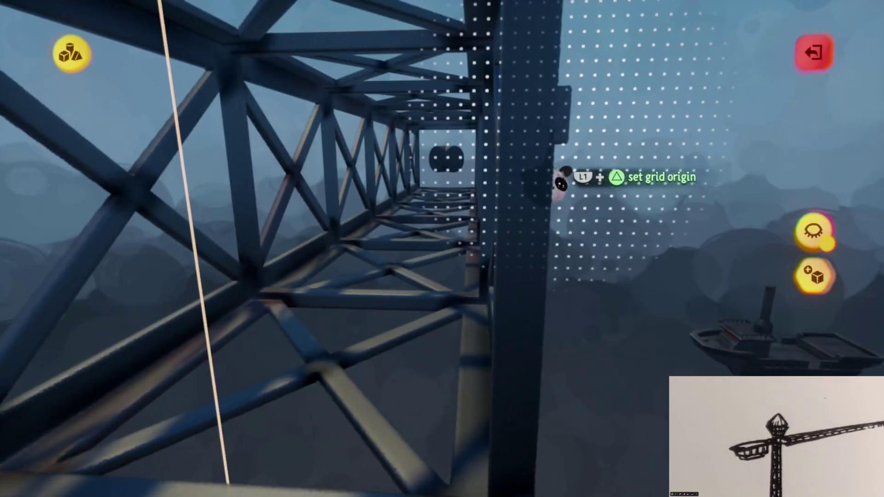
{"action": "mouse_move", "coordinate": [535, 267]}
{"action": "left_mouse_down"}
{"action": "mouse_move", "coordinate": [523, 276]}
{"action": "mouse_move", "coordinate": [523, 341]}
{"action": "left_mouse_up"}
{"action": "mouse_move", "coordinate": [518, 389]}
{"action": "left_mouse_down"}
{"action": "mouse_move", "coordinate": [523, 366]}
{"action": "mouse_move", "coordinate": [474, 359]}
{"action": "left_mouse_up"}
{"action": "key", "text": "Tab"}
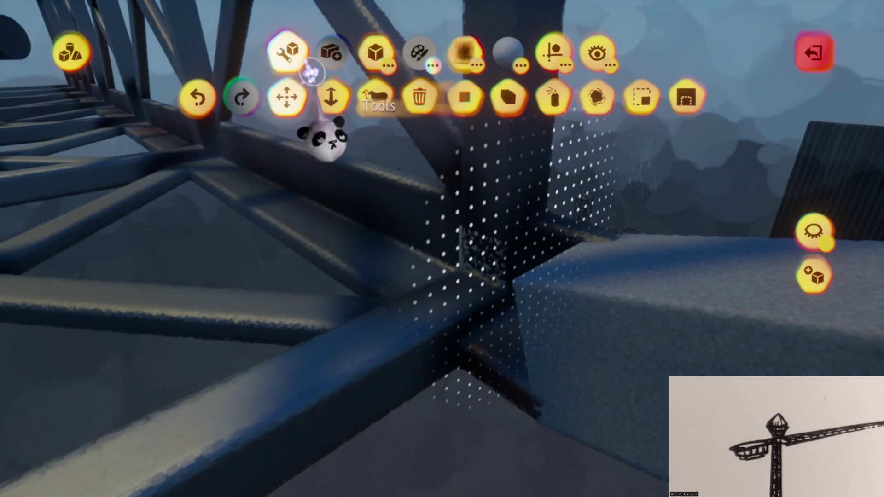
{"action": "left_click", "coordinate": [788, 221]}
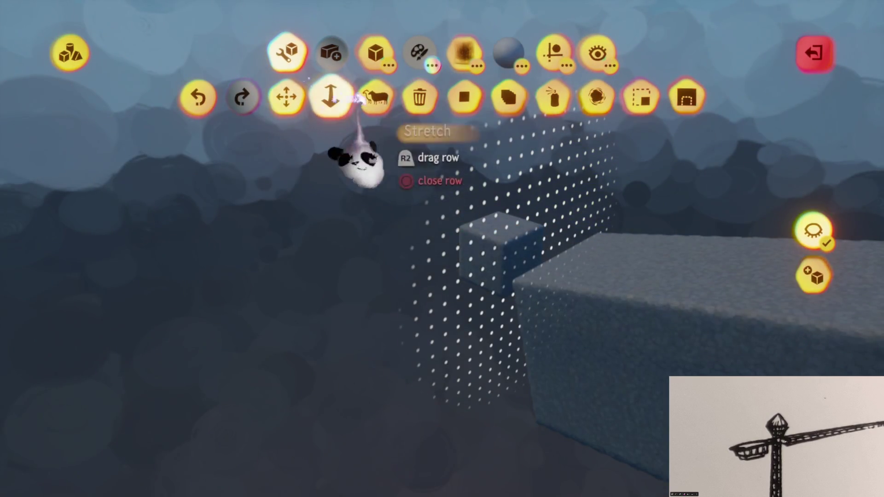
Place the small cube and stretch it into a tall column.
{"action": "key", "text": "Escape"}
{"action": "mouse_move", "coordinate": [491, 331]}
{"action": "left_mouse_down"}
{"action": "mouse_move", "coordinate": [517, 277]}
{"action": "mouse_move", "coordinate": [517, 233]}
{"action": "mouse_move", "coordinate": [464, 253]}
{"action": "mouse_move", "coordinate": [438, 276]}
{"action": "mouse_move", "coordinate": [589, 316]}
{"action": "mouse_move", "coordinate": [529, 325]}
{"action": "mouse_move", "coordinate": [490, 273]}
{"action": "mouse_move", "coordinate": [486, 295]}
{"action": "mouse_move", "coordinate": [458, 248]}
{"action": "left_mouse_up"}
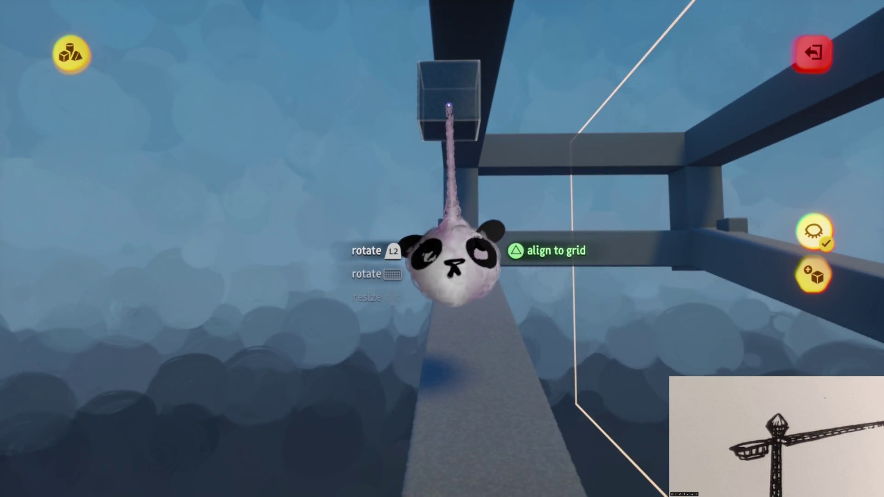
{"action": "mouse_move", "coordinate": [458, 157]}
{"action": "left_mouse_down"}
{"action": "mouse_move", "coordinate": [473, 212]}
{"action": "mouse_move", "coordinate": [544, 255]}
{"action": "mouse_move", "coordinate": [593, 247]}
{"action": "mouse_move", "coordinate": [463, 230]}
{"action": "mouse_move", "coordinate": [451, 255]}
{"action": "left_mouse_up"}
{"action": "mouse_move", "coordinate": [466, 221]}
{"action": "left_mouse_down"}
{"action": "mouse_move", "coordinate": [454, 237]}
{"action": "mouse_move", "coordinate": [472, 232]}
{"action": "left_mouse_up"}
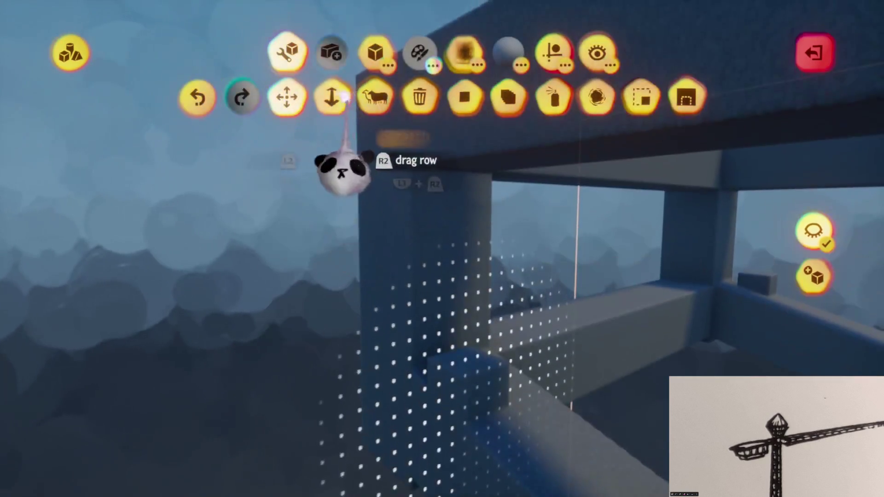
{"action": "left_click", "coordinate": [331, 96]}
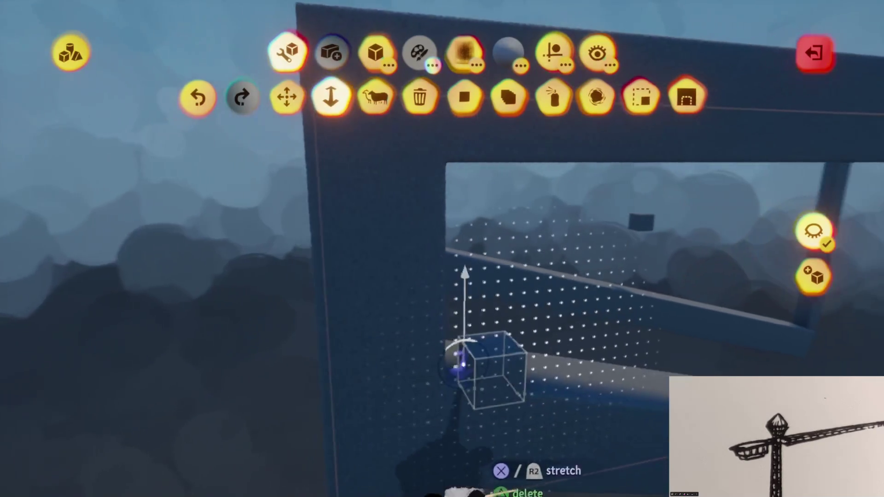
{"action": "left_click_drag", "start_coordinate": [475, 253], "coordinate": [468, 163]}
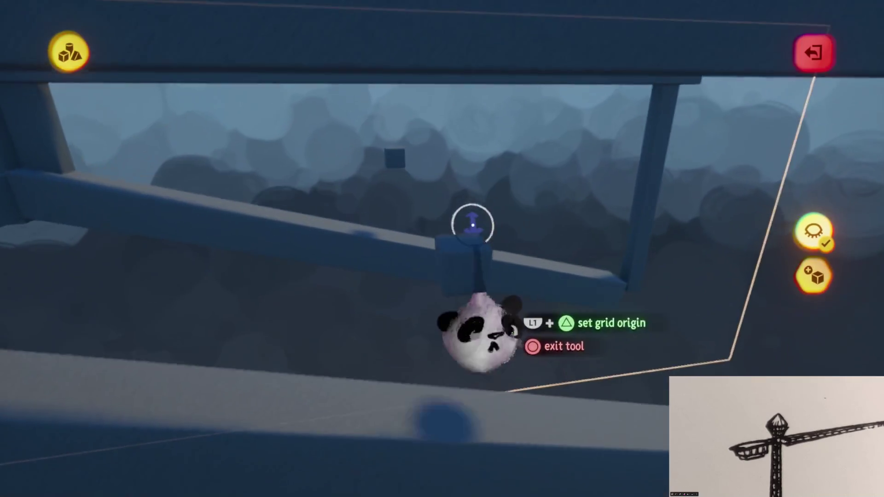
{"action": "mouse_move", "coordinate": [470, 223]}
{"action": "left_mouse_down"}
{"action": "mouse_move", "coordinate": [458, 256]}
{"action": "mouse_move", "coordinate": [454, 198]}
{"action": "mouse_move", "coordinate": [469, 157]}
{"action": "left_mouse_up"}
{"action": "mouse_move", "coordinate": [453, 92]}
{"action": "mouse_move", "coordinate": [453, 293]}
{"action": "left_mouse_down"}
{"action": "mouse_move", "coordinate": [474, 280]}
{"action": "mouse_move", "coordinate": [468, 241]}
{"action": "mouse_move", "coordinate": [420, 214]}
{"action": "mouse_move", "coordinate": [424, 203]}
{"action": "left_mouse_up"}
Move and rotate the beams where the jib meets the tower into new positions.
{"action": "mouse_move", "coordinate": [458, 334]}
{"action": "left_mouse_down"}
{"action": "mouse_move", "coordinate": [509, 249]}
{"action": "mouse_move", "coordinate": [527, 290]}
{"action": "mouse_move", "coordinate": [530, 281]}
{"action": "mouse_move", "coordinate": [517, 276]}
{"action": "mouse_move", "coordinate": [519, 310]}
{"action": "mouse_move", "coordinate": [387, 277]}
{"action": "left_mouse_up"}
{"action": "right_click", "coordinate": [387, 277]}
{"action": "left_click_drag", "start_coordinate": [444, 233], "coordinate": [505, 350]}
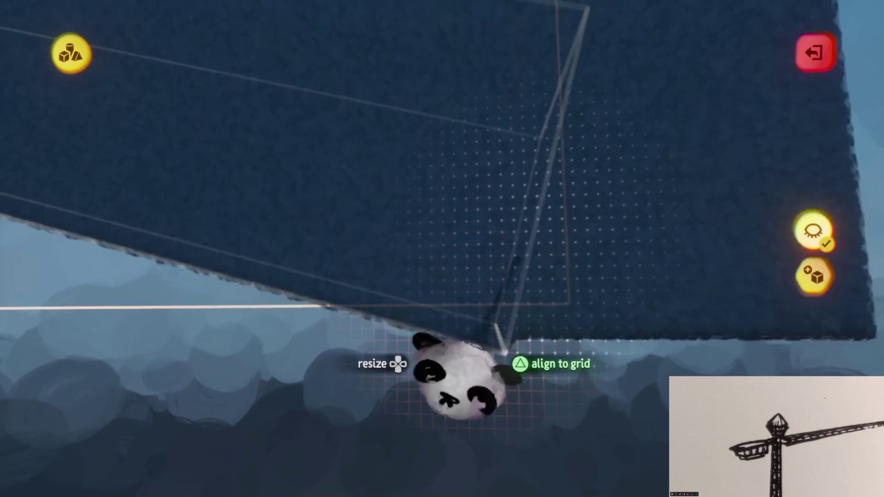
{"action": "mouse_move", "coordinate": [440, 373]}
{"action": "left_mouse_down"}
{"action": "mouse_move", "coordinate": [493, 421]}
{"action": "mouse_move", "coordinate": [518, 405]}
{"action": "left_mouse_up"}
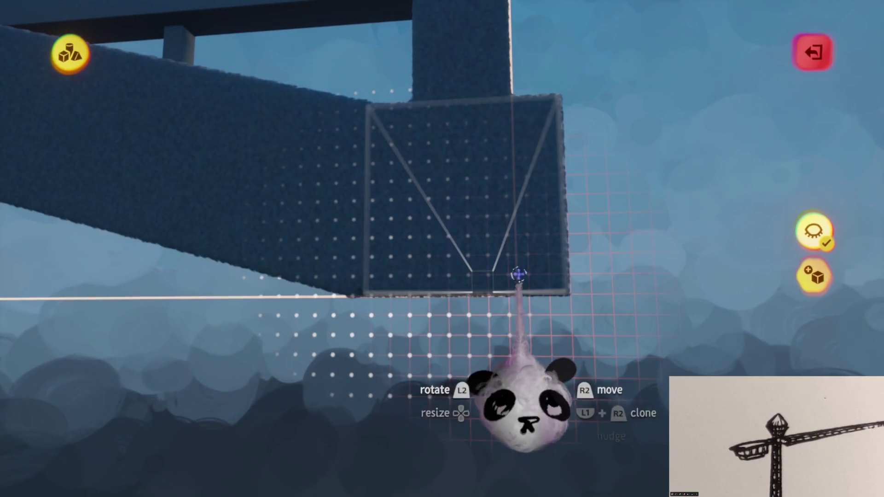
{"action": "left_click_drag", "start_coordinate": [499, 278], "coordinate": [499, 285]}
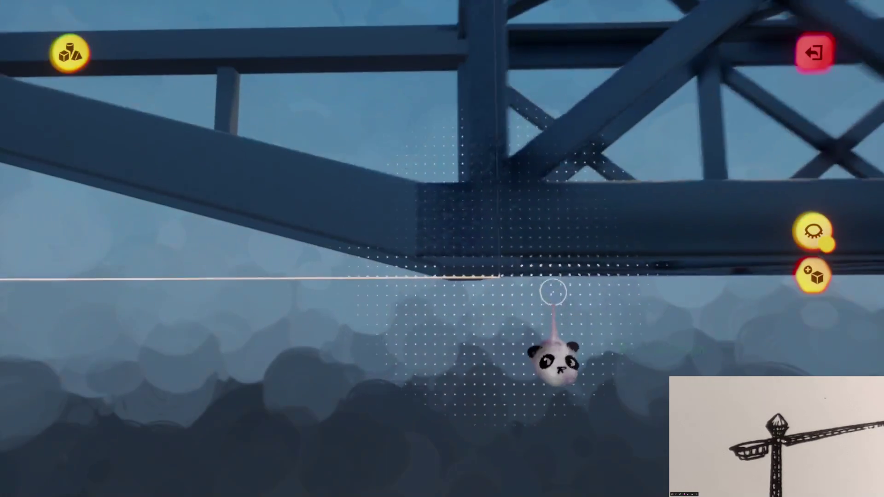
{"action": "left_click_drag", "start_coordinate": [542, 295], "coordinate": [532, 282]}
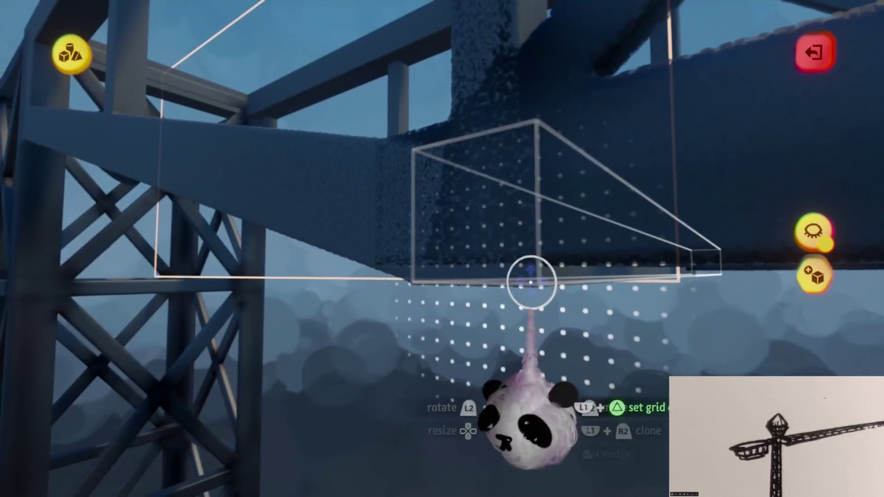
{"action": "mouse_move", "coordinate": [523, 251]}
{"action": "left_mouse_down"}
{"action": "mouse_move", "coordinate": [523, 286]}
{"action": "mouse_move", "coordinate": [450, 296]}
{"action": "mouse_move", "coordinate": [474, 286]}
{"action": "mouse_move", "coordinate": [440, 281]}
{"action": "left_mouse_up"}
Isolate the beam with Hide Everything Else and stretch its end into a taper.
{"action": "key", "text": "Tab"}
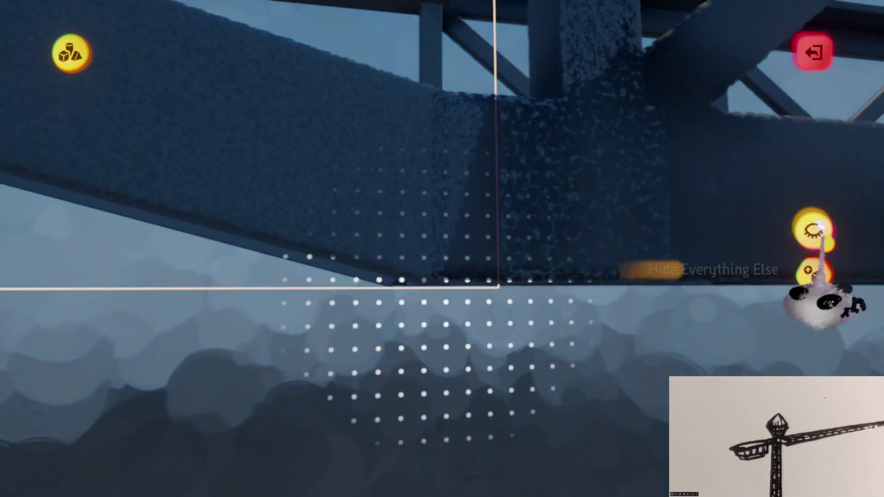
{"action": "left_click", "coordinate": [814, 230]}
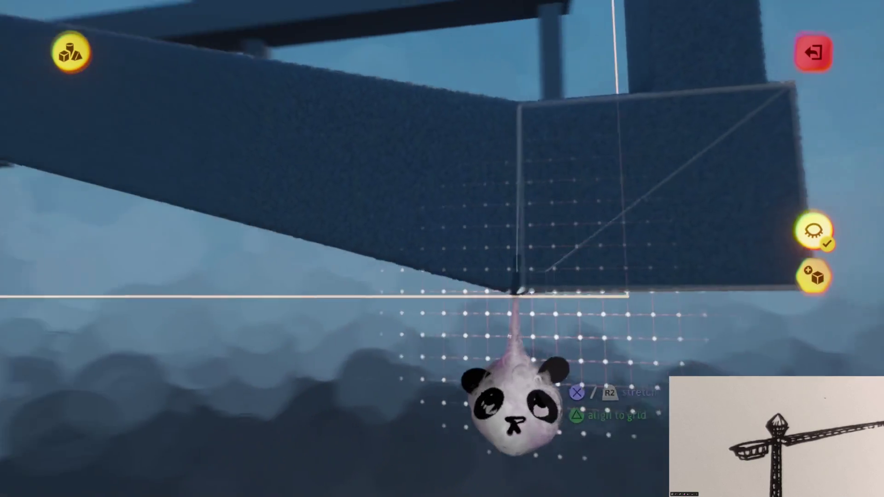
{"action": "mouse_move", "coordinate": [516, 294]}
{"action": "left_mouse_down"}
{"action": "mouse_move", "coordinate": [533, 292]}
{"action": "mouse_move", "coordinate": [510, 282]}
{"action": "mouse_move", "coordinate": [521, 262]}
{"action": "left_mouse_up"}
{"action": "left_click_drag", "start_coordinate": [483, 235], "coordinate": [482, 235]}
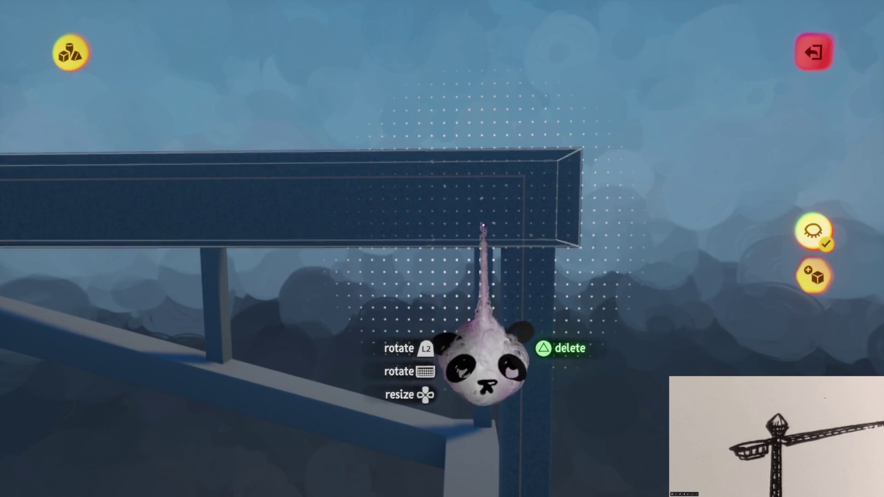
{"action": "key", "text": "Tab"}
{"action": "left_click", "coordinate": [331, 97]}
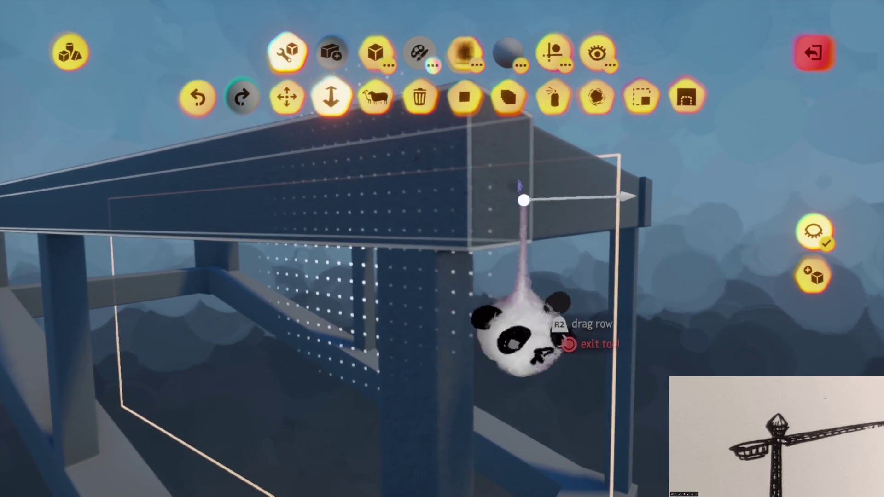
{"action": "mouse_move", "coordinate": [486, 200]}
{"action": "left_mouse_down"}
{"action": "mouse_move", "coordinate": [588, 184]}
{"action": "mouse_move", "coordinate": [458, 292]}
{"action": "left_mouse_up"}
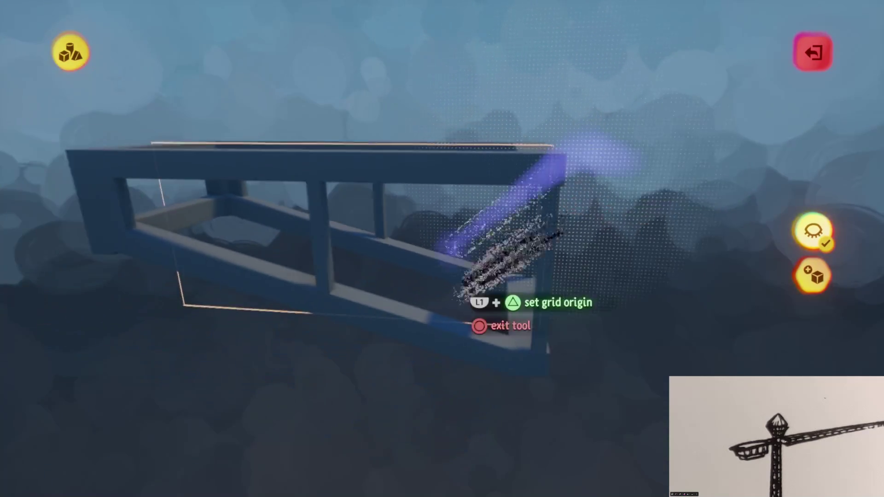
{"action": "mouse_move", "coordinate": [813, 277]}
{"action": "left_mouse_down"}
{"action": "mouse_move", "coordinate": [589, 249]}
{"action": "mouse_move", "coordinate": [446, 352]}
{"action": "left_mouse_up"}
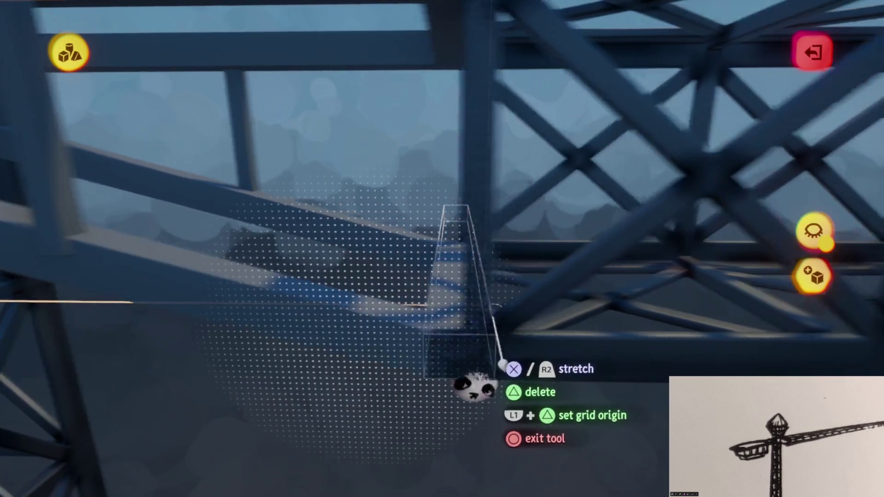
{"action": "mouse_move", "coordinate": [503, 364]}
{"action": "left_mouse_down"}
{"action": "mouse_move", "coordinate": [506, 317]}
{"action": "mouse_move", "coordinate": [387, 223]}
{"action": "left_mouse_up"}
{"action": "mouse_move", "coordinate": [428, 289]}
{"action": "left_mouse_down"}
{"action": "mouse_move", "coordinate": [461, 355]}
{"action": "mouse_move", "coordinate": [450, 393]}
{"action": "mouse_move", "coordinate": [466, 289]}
{"action": "mouse_move", "coordinate": [459, 304]}
{"action": "mouse_move", "coordinate": [435, 310]}
{"action": "left_mouse_up"}
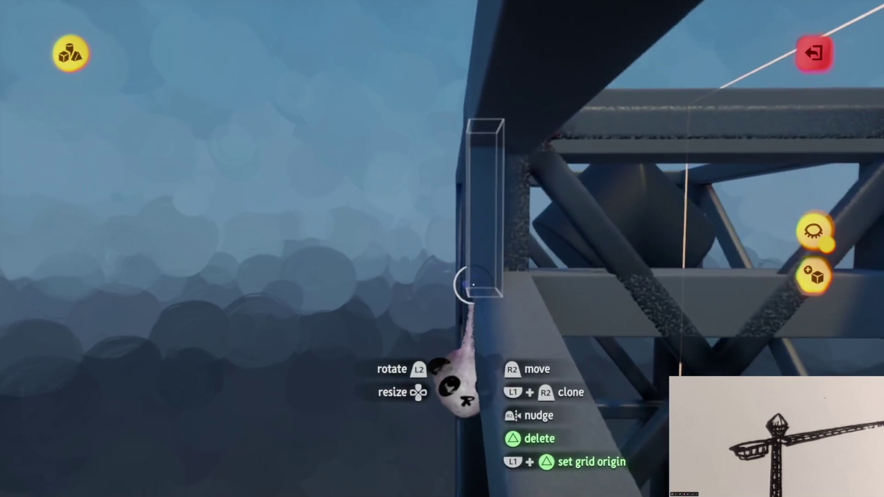
Finish the block on the column, then resize the first diagonal brace and rotate it 15°.
{"action": "mouse_move", "coordinate": [489, 281]}
{"action": "left_mouse_down"}
{"action": "mouse_move", "coordinate": [464, 316]}
{"action": "mouse_move", "coordinate": [478, 316]}
{"action": "mouse_move", "coordinate": [477, 439]}
{"action": "mouse_move", "coordinate": [503, 389]}
{"action": "mouse_move", "coordinate": [493, 405]}
{"action": "mouse_move", "coordinate": [471, 321]}
{"action": "mouse_move", "coordinate": [450, 351]}
{"action": "mouse_move", "coordinate": [497, 405]}
{"action": "mouse_move", "coordinate": [519, 421]}
{"action": "mouse_move", "coordinate": [559, 405]}
{"action": "mouse_move", "coordinate": [502, 327]}
{"action": "mouse_move", "coordinate": [484, 249]}
{"action": "mouse_move", "coordinate": [475, 277]}
{"action": "mouse_move", "coordinate": [467, 263]}
{"action": "left_mouse_up"}
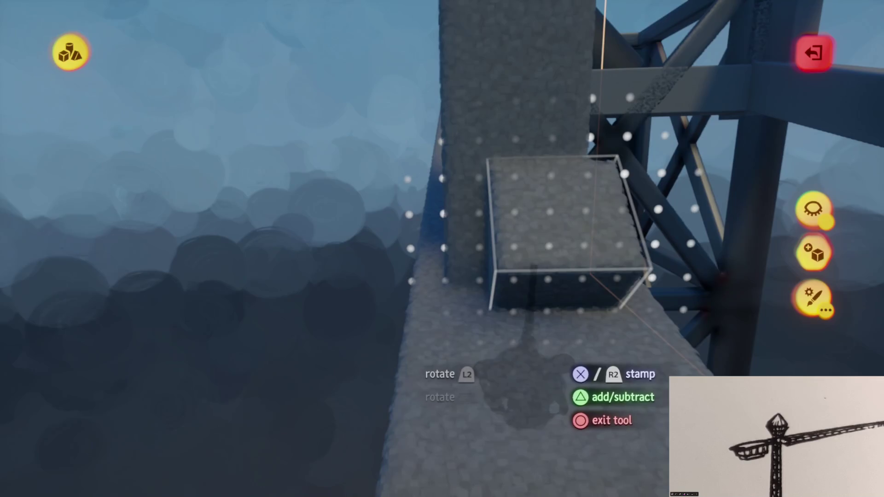
{"action": "key", "text": "Escape"}
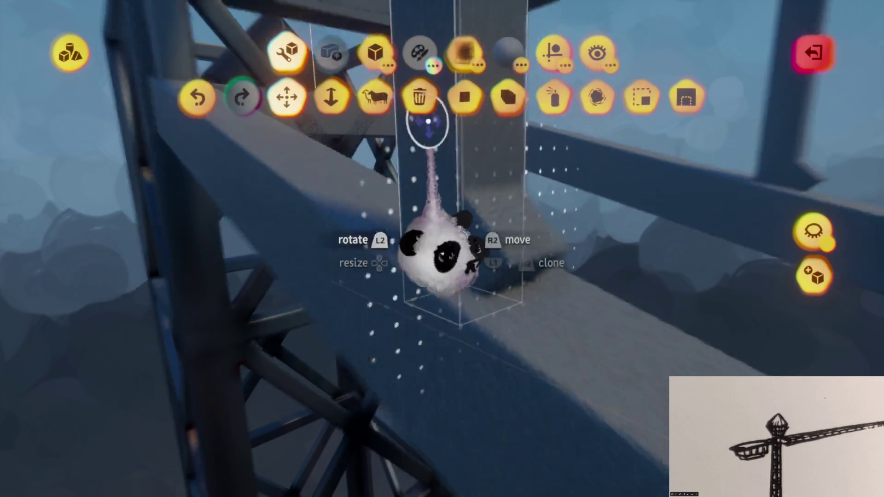
{"action": "left_click_drag", "start_coordinate": [429, 121], "coordinate": [315, 74]}
{"action": "left_click", "coordinate": [330, 97]}
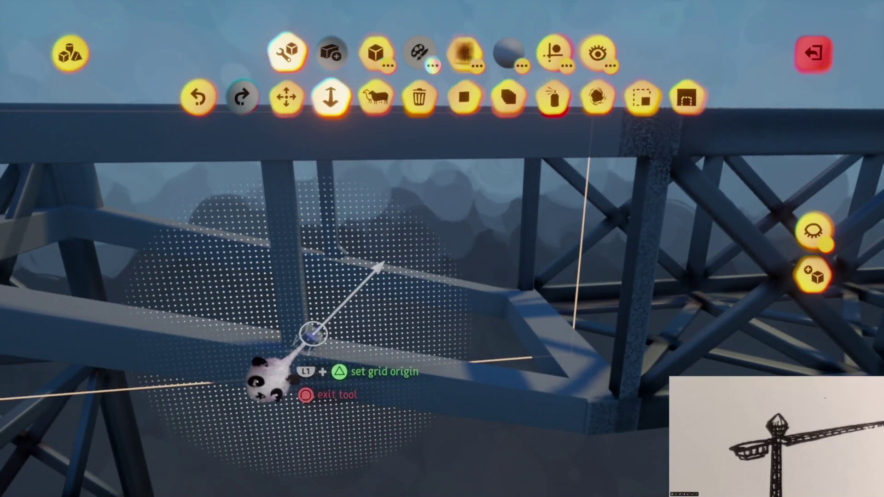
{"action": "mouse_move", "coordinate": [313, 334]}
{"action": "left_mouse_down"}
{"action": "mouse_move", "coordinate": [405, 230]}
{"action": "mouse_move", "coordinate": [460, 132]}
{"action": "mouse_move", "coordinate": [533, 197]}
{"action": "mouse_move", "coordinate": [514, 79]}
{"action": "left_mouse_up"}
{"action": "left_click", "coordinate": [547, 55]}
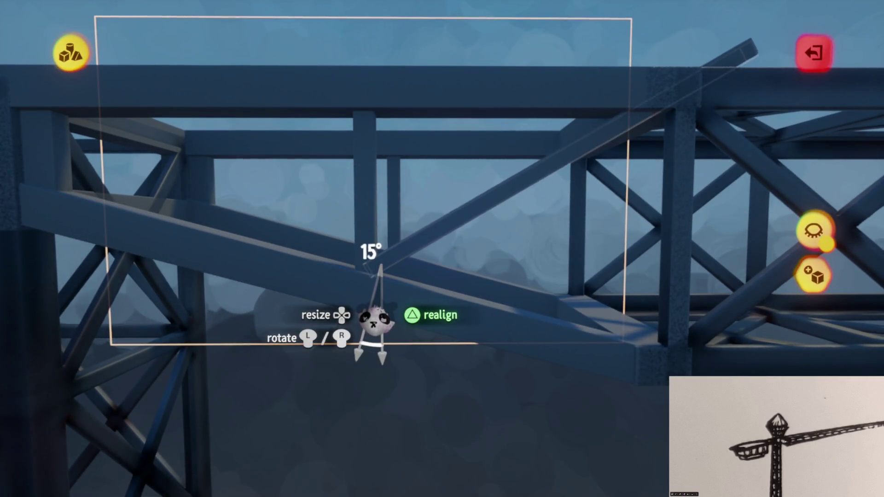
{"action": "left_click_drag", "start_coordinate": [405, 264], "coordinate": [427, 279]}
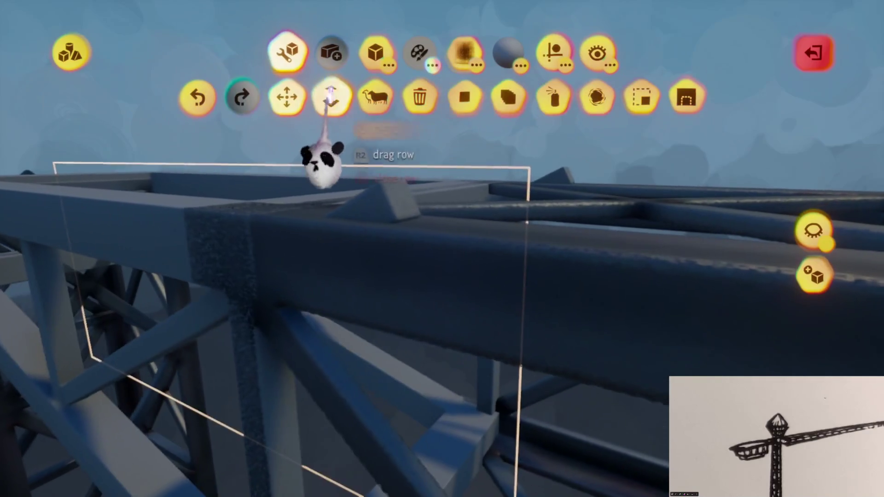
Move the second diagonal brace into its bay, tilt it to 65° and stretch its end.
{"action": "mouse_move", "coordinate": [323, 163]}
{"action": "left_mouse_down"}
{"action": "mouse_move", "coordinate": [359, 175]}
{"action": "mouse_move", "coordinate": [405, 332]}
{"action": "mouse_move", "coordinate": [400, 378]}
{"action": "left_mouse_up"}
{"action": "mouse_move", "coordinate": [509, 322]}
{"action": "left_mouse_down"}
{"action": "mouse_move", "coordinate": [503, 346]}
{"action": "mouse_move", "coordinate": [474, 332]}
{"action": "left_mouse_up"}
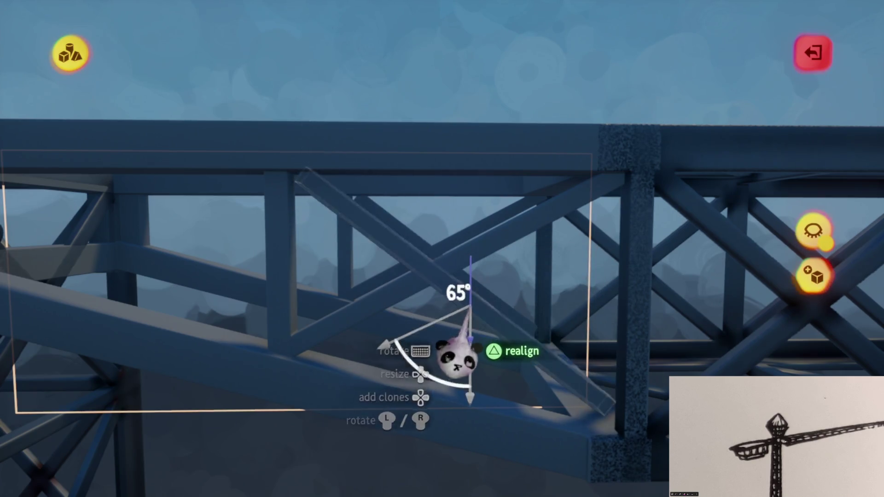
{"action": "left_click_drag", "start_coordinate": [457, 361], "coordinate": [461, 277]}
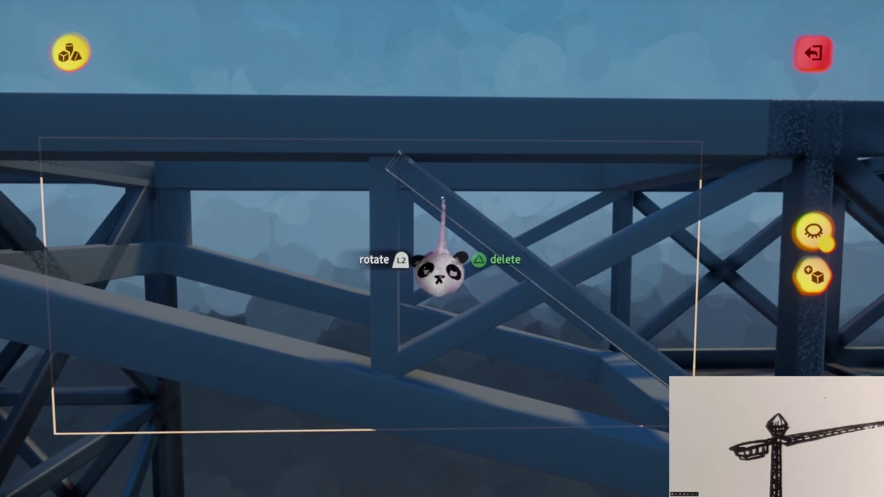
{"action": "key", "text": "s"}
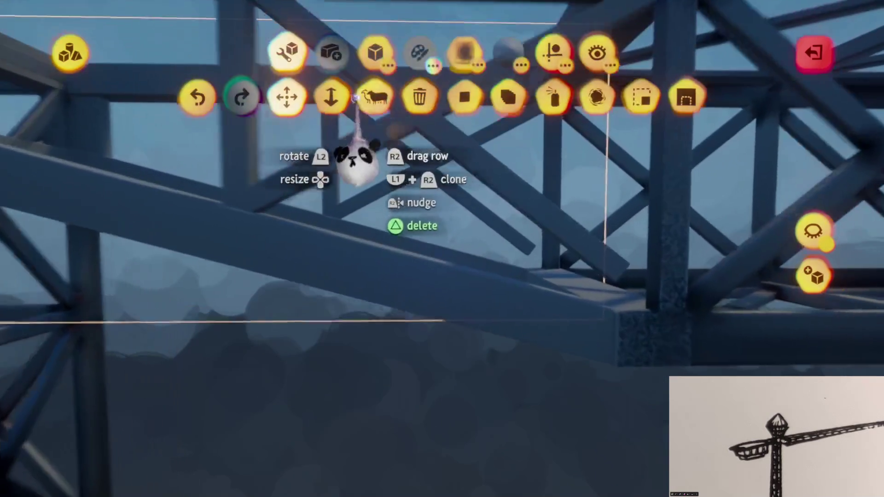
{"action": "mouse_move", "coordinate": [433, 285]}
{"action": "left_mouse_down"}
{"action": "mouse_move", "coordinate": [424, 395]}
{"action": "mouse_move", "coordinate": [361, 316]}
{"action": "left_mouse_up"}
{"action": "key", "text": "Escape"}
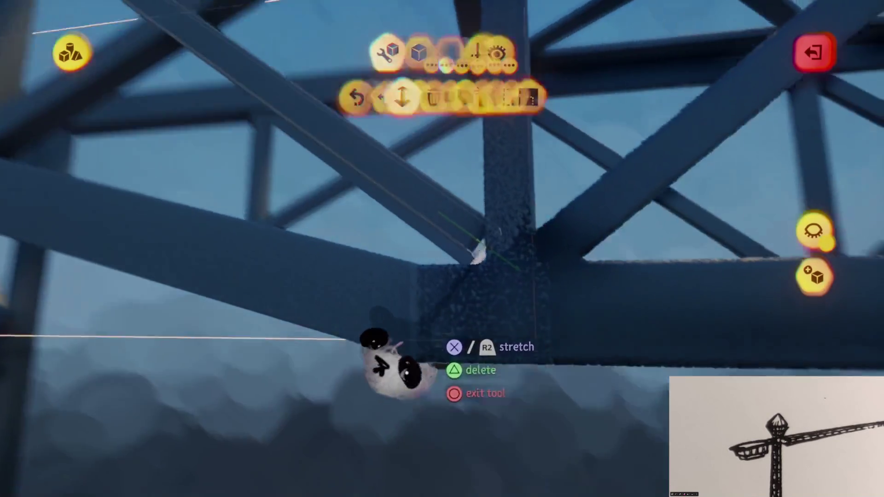
Tilt the third brace to a shallower 13° across the jib's lattice frame.
{"action": "mouse_move", "coordinate": [424, 389]}
{"action": "left_mouse_down"}
{"action": "mouse_move", "coordinate": [431, 346]}
{"action": "mouse_move", "coordinate": [365, 217]}
{"action": "mouse_move", "coordinate": [375, 231]}
{"action": "left_mouse_up"}
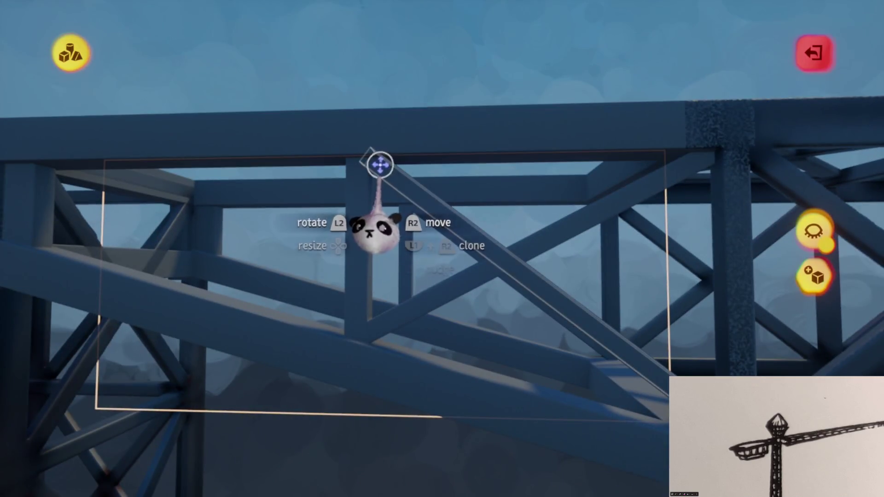
{"action": "mouse_move", "coordinate": [379, 168]}
{"action": "left_mouse_down"}
{"action": "mouse_move", "coordinate": [419, 213]}
{"action": "mouse_move", "coordinate": [588, 318]}
{"action": "mouse_move", "coordinate": [509, 228]}
{"action": "mouse_move", "coordinate": [465, 228]}
{"action": "mouse_move", "coordinate": [479, 235]}
{"action": "left_mouse_up"}
{"action": "mouse_move", "coordinate": [479, 302]}
{"action": "left_mouse_down"}
{"action": "mouse_move", "coordinate": [571, 395]}
{"action": "mouse_move", "coordinate": [569, 382]}
{"action": "mouse_move", "coordinate": [613, 352]}
{"action": "mouse_move", "coordinate": [461, 262]}
{"action": "left_mouse_up"}
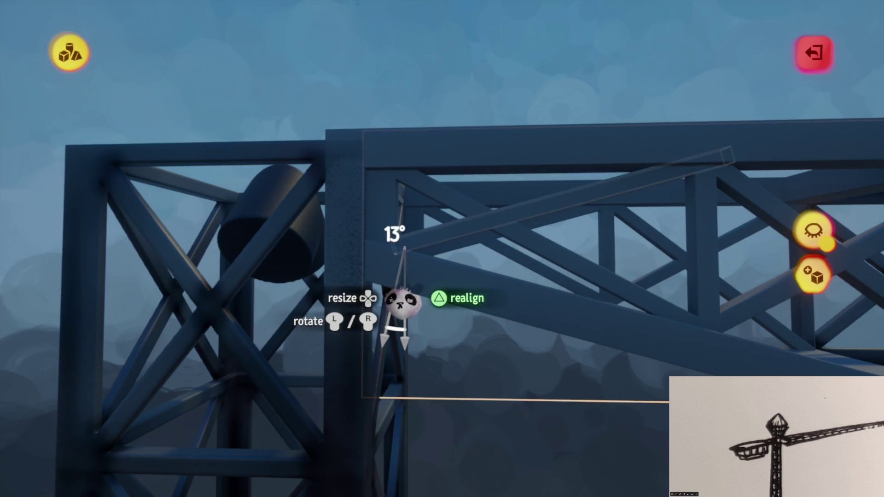
{"action": "left_click_drag", "start_coordinate": [423, 247], "coordinate": [423, 246]}
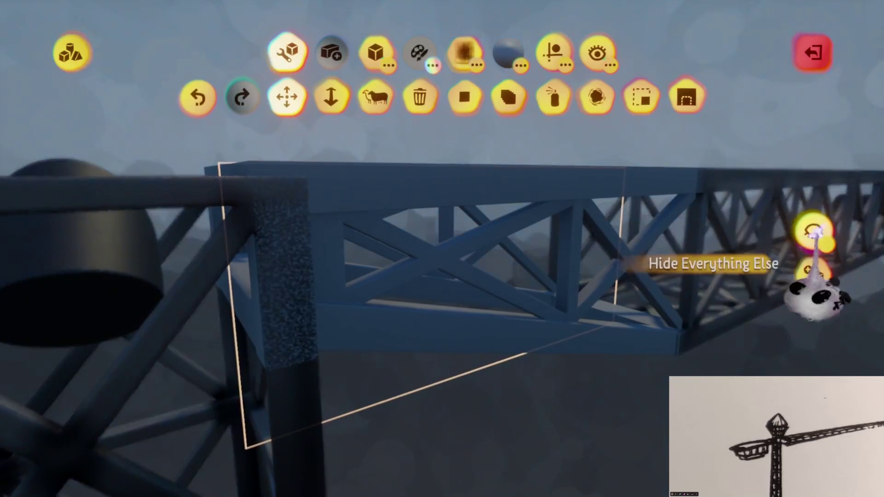
Isolate the truss, turn on the guide grid, align the bottom beam to it, then unhide everything.
{"action": "left_click", "coordinate": [813, 230]}
{"action": "mouse_move", "coordinate": [749, 308]}
{"action": "left_mouse_down"}
{"action": "mouse_move", "coordinate": [624, 318]}
{"action": "mouse_move", "coordinate": [623, 347]}
{"action": "mouse_move", "coordinate": [618, 341]}
{"action": "mouse_move", "coordinate": [672, 274]}
{"action": "mouse_move", "coordinate": [700, 295]}
{"action": "mouse_move", "coordinate": [730, 285]}
{"action": "mouse_move", "coordinate": [544, 277]}
{"action": "mouse_move", "coordinate": [325, 95]}
{"action": "mouse_move", "coordinate": [303, 104]}
{"action": "left_mouse_up"}
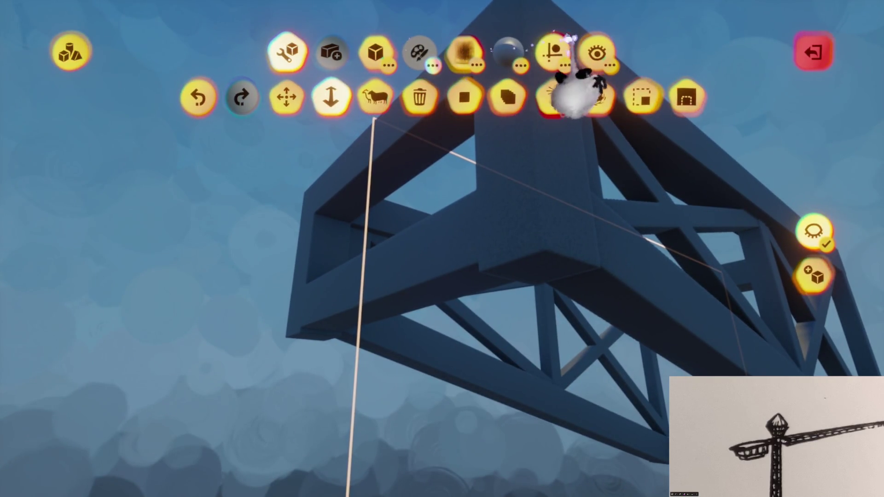
{"action": "left_click", "coordinate": [560, 50]}
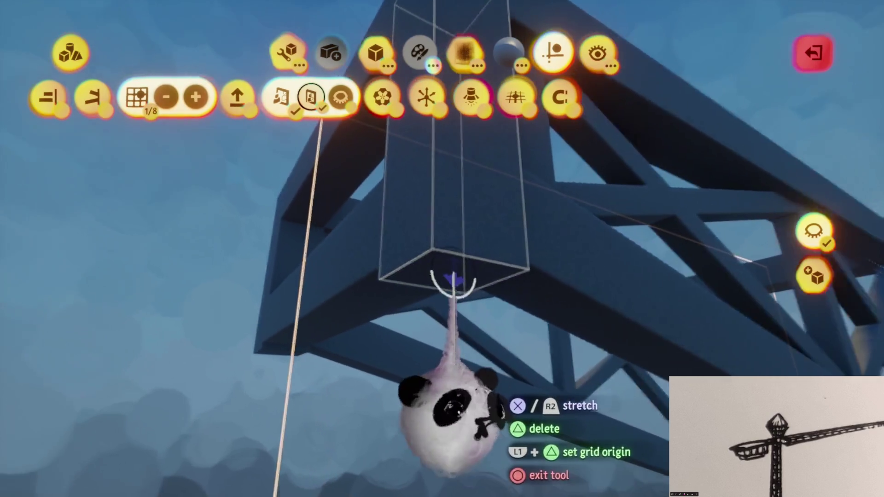
{"action": "left_click", "coordinate": [445, 276]}
{"action": "mouse_move", "coordinate": [449, 261]}
{"action": "left_mouse_down"}
{"action": "mouse_move", "coordinate": [451, 272]}
{"action": "mouse_move", "coordinate": [659, 272]}
{"action": "mouse_move", "coordinate": [468, 261]}
{"action": "mouse_move", "coordinate": [470, 292]}
{"action": "mouse_move", "coordinate": [454, 276]}
{"action": "mouse_move", "coordinate": [457, 233]}
{"action": "mouse_move", "coordinate": [444, 364]}
{"action": "mouse_move", "coordinate": [400, 257]}
{"action": "mouse_move", "coordinate": [415, 176]}
{"action": "mouse_move", "coordinate": [443, 240]}
{"action": "left_mouse_up"}
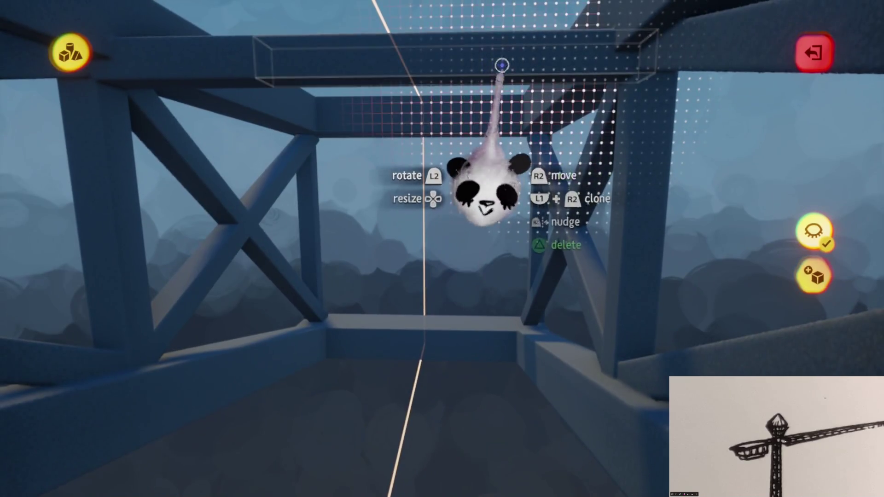
{"action": "mouse_move", "coordinate": [487, 191]}
{"action": "left_mouse_down"}
{"action": "mouse_move", "coordinate": [481, 248]}
{"action": "mouse_move", "coordinate": [502, 274]}
{"action": "left_mouse_up"}
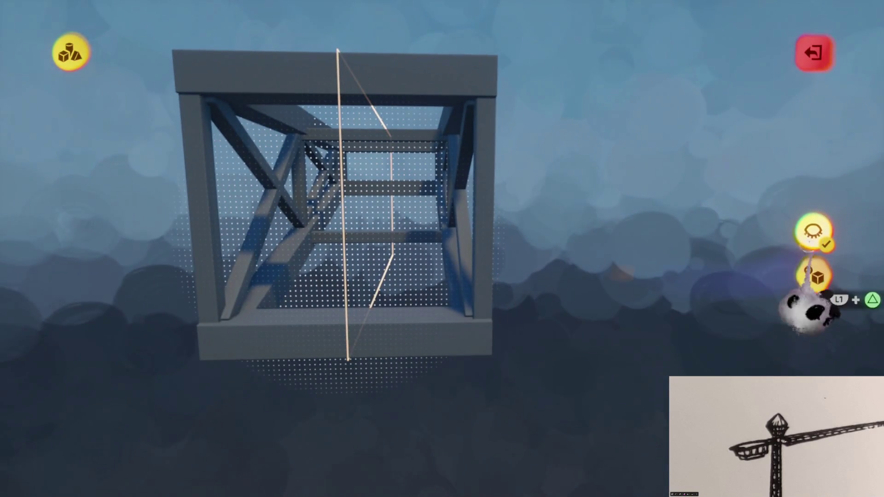
{"action": "left_click", "coordinate": [813, 232]}
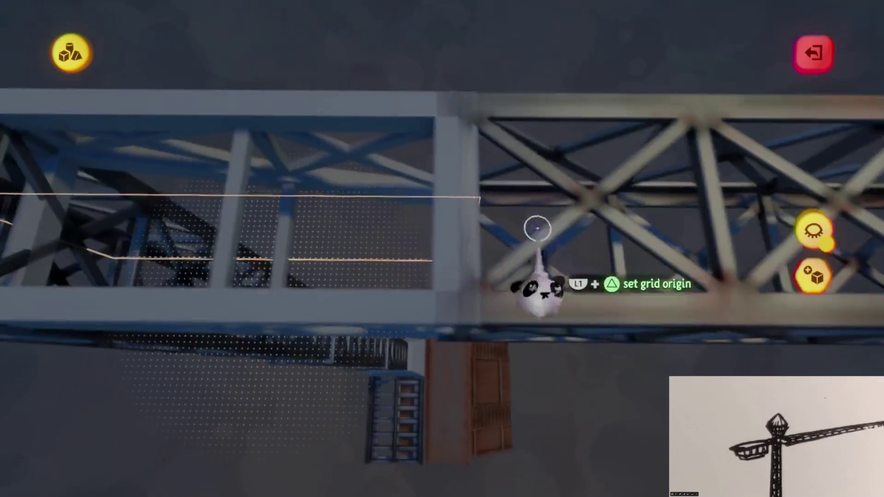
{"action": "mouse_move", "coordinate": [538, 228]}
{"action": "left_mouse_down"}
{"action": "mouse_move", "coordinate": [517, 179]}
{"action": "mouse_move", "coordinate": [432, 293]}
{"action": "mouse_move", "coordinate": [433, 306]}
{"action": "mouse_move", "coordinate": [443, 306]}
{"action": "mouse_move", "coordinate": [436, 255]}
{"action": "mouse_move", "coordinate": [445, 262]}
{"action": "left_mouse_up"}
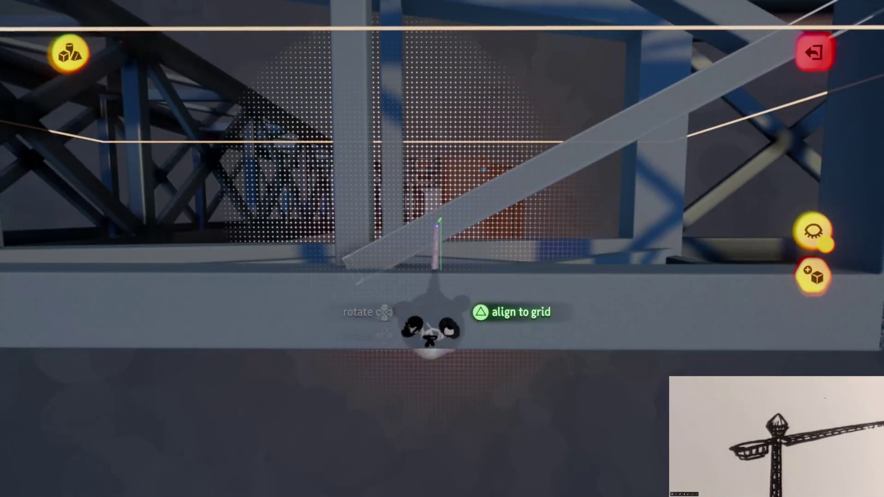
{"action": "mouse_move", "coordinate": [444, 223]}
{"action": "left_mouse_down"}
{"action": "mouse_move", "coordinate": [454, 258]}
{"action": "mouse_move", "coordinate": [458, 181]}
{"action": "mouse_move", "coordinate": [462, 215]}
{"action": "mouse_move", "coordinate": [476, 138]}
{"action": "left_mouse_up"}
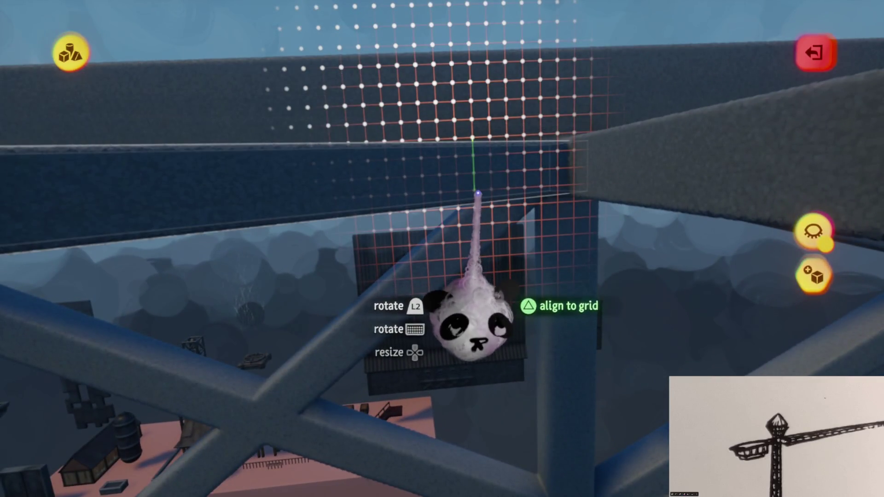
{"action": "mouse_move", "coordinate": [478, 194]}
{"action": "left_mouse_down"}
{"action": "mouse_move", "coordinate": [482, 148]}
{"action": "mouse_move", "coordinate": [508, 121]}
{"action": "mouse_move", "coordinate": [505, 145]}
{"action": "mouse_move", "coordinate": [435, 143]}
{"action": "left_mouse_up"}
{"action": "key", "text": "Escape"}
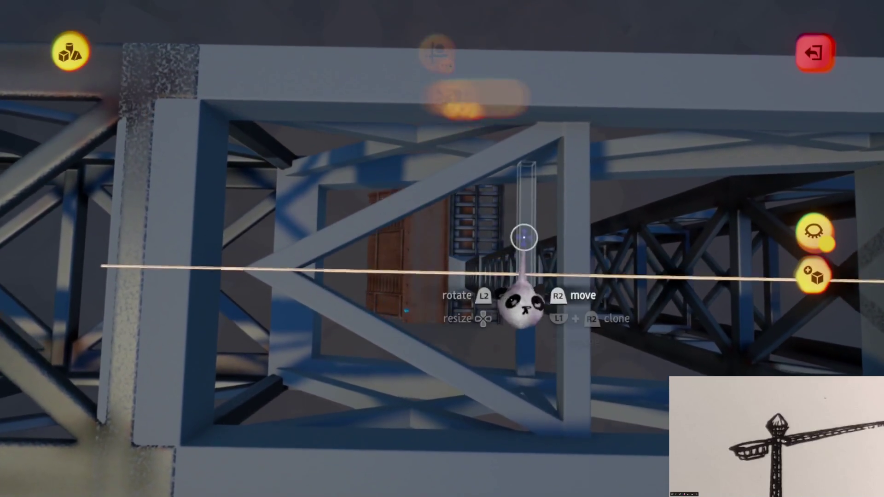